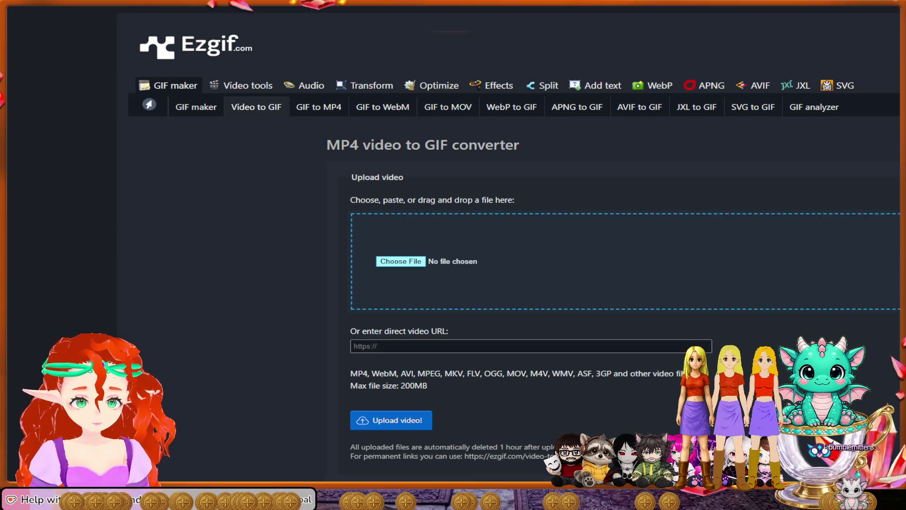
Upload the sorceress MP4 and convert it to a GIF with the FFmpeg (dither=bayer) encoder
key("Return")
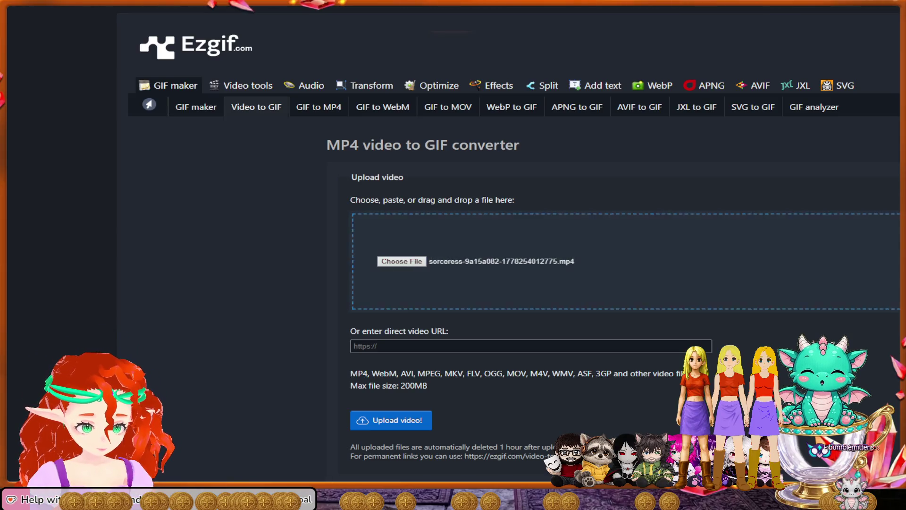
scroll(542, 344, "down", 2)
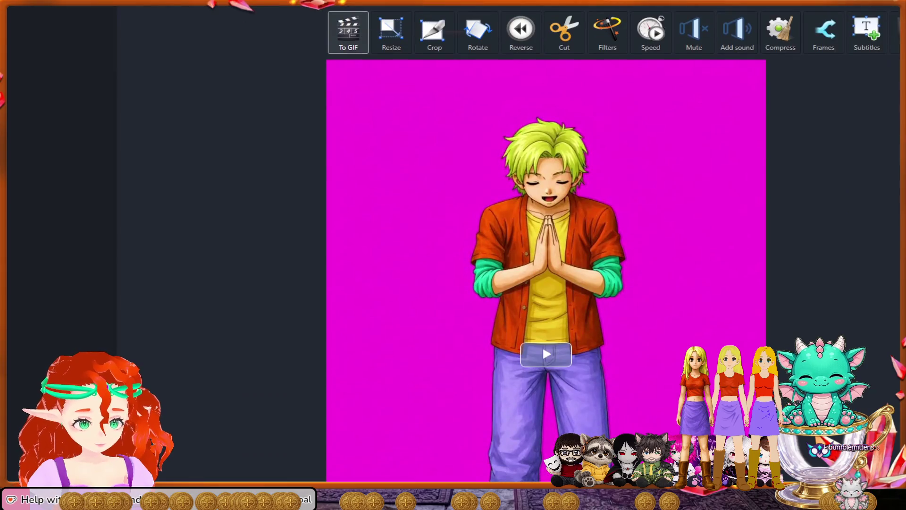
scroll(542, 345, "down", 3)
scroll(606, 359, "down", 2)
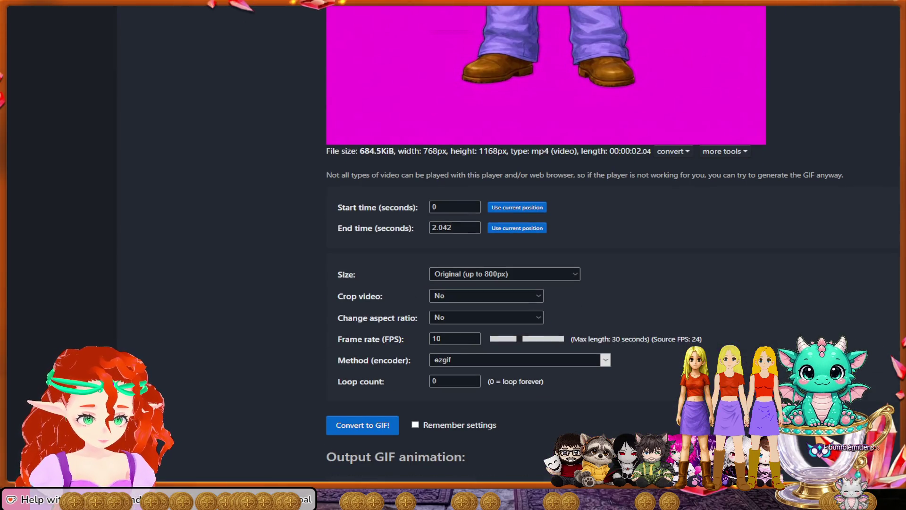
left_click(606, 360)
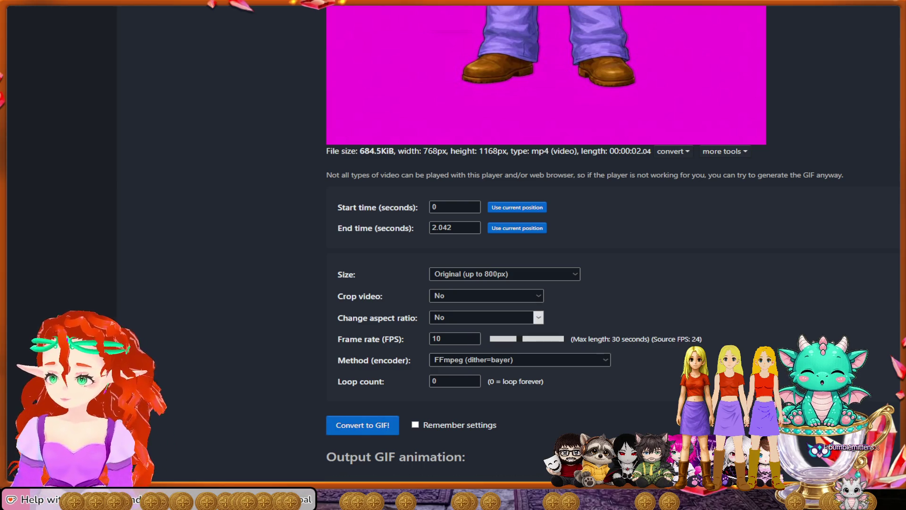
scroll(552, 283, "down", 3)
scroll(551, 283, "down", 2)
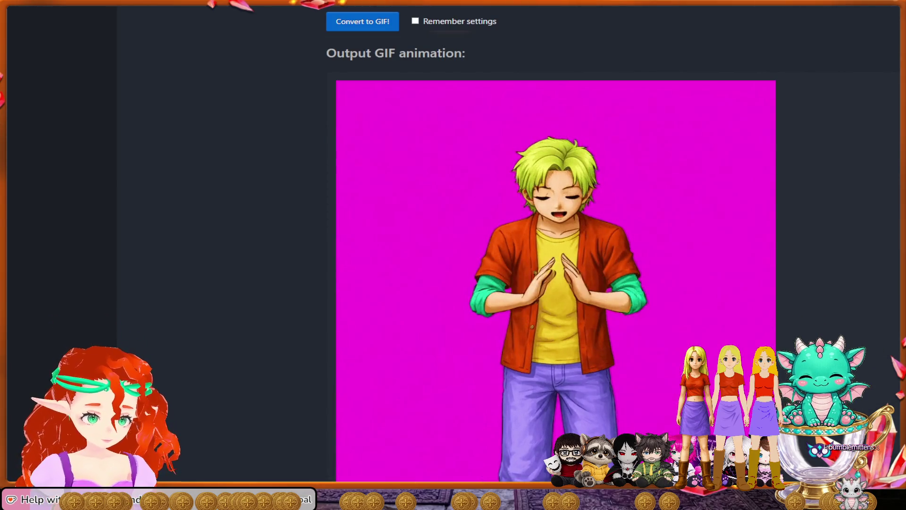
scroll(555, 283, "down", 2)
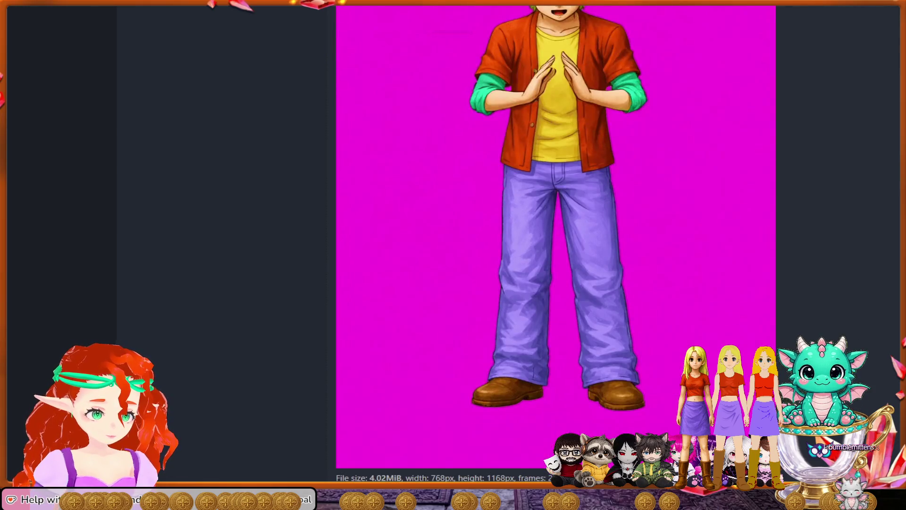
scroll(556, 283, "down", 3)
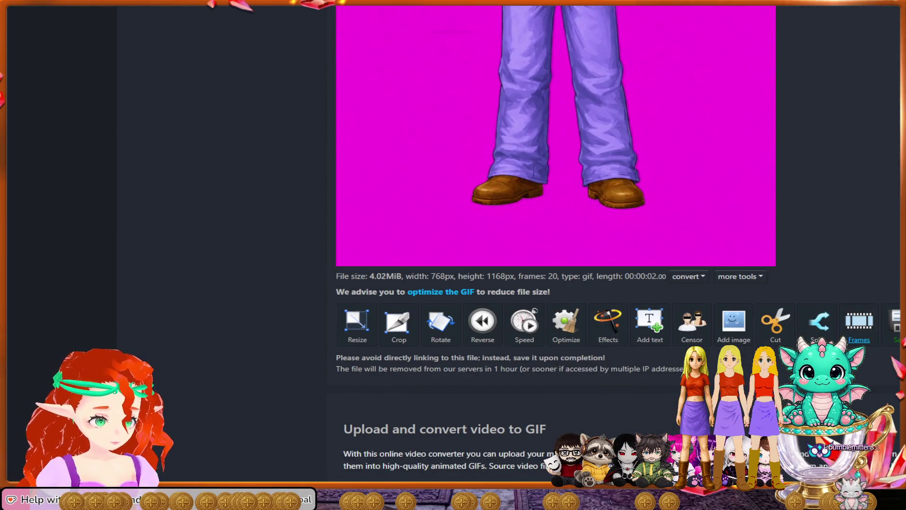
left_click(858, 326)
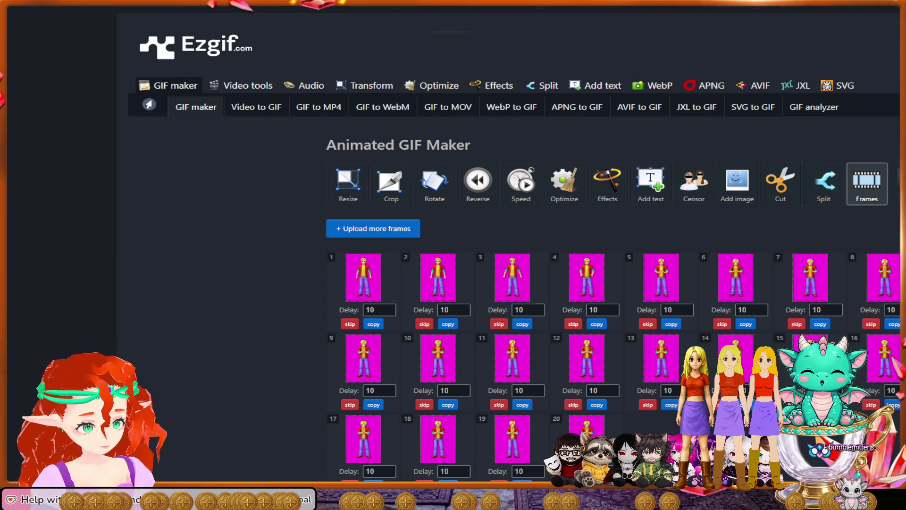
scroll(514, 255, "down", 2)
Skip frames 20, 19, 18 and 17 in the frame editor
left_click(573, 385)
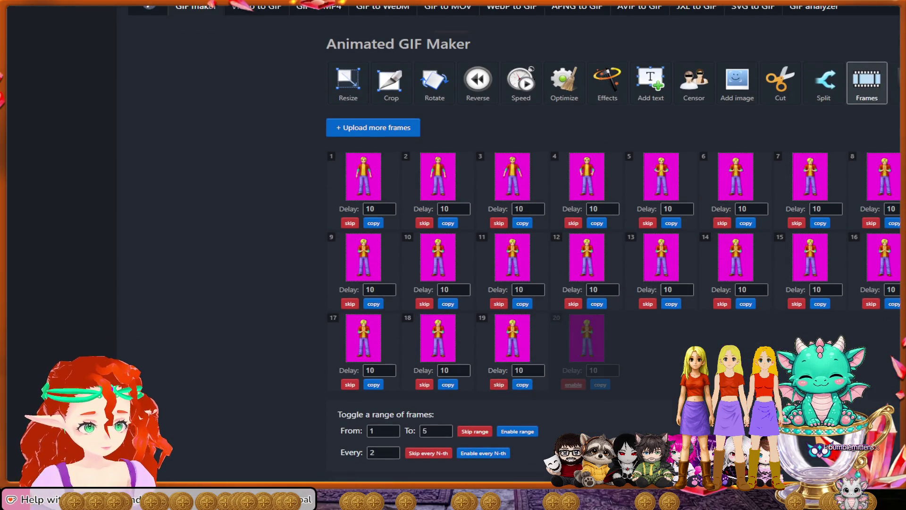
left_click(499, 385)
left_click(424, 384)
left_click(350, 384)
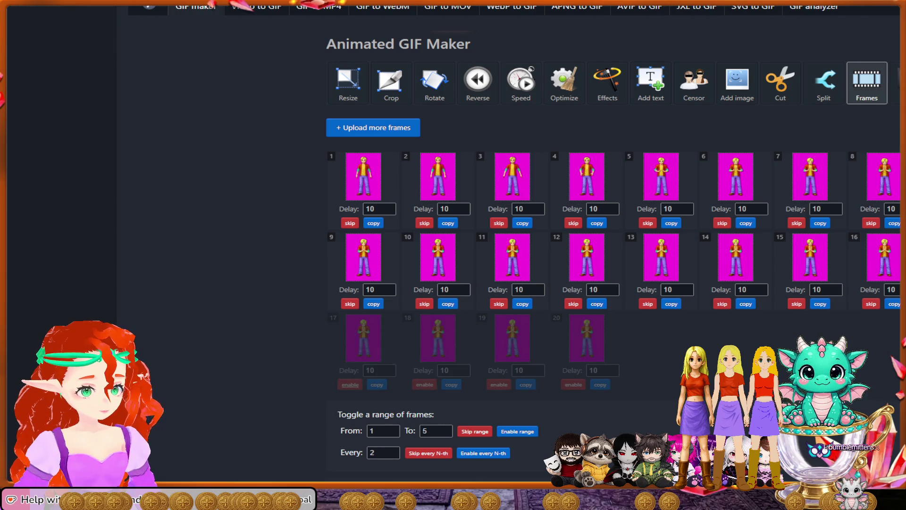
Skip frames 10 through 16 and then frame 9, keeping only the first eight
left_click(424, 304)
left_click(499, 304)
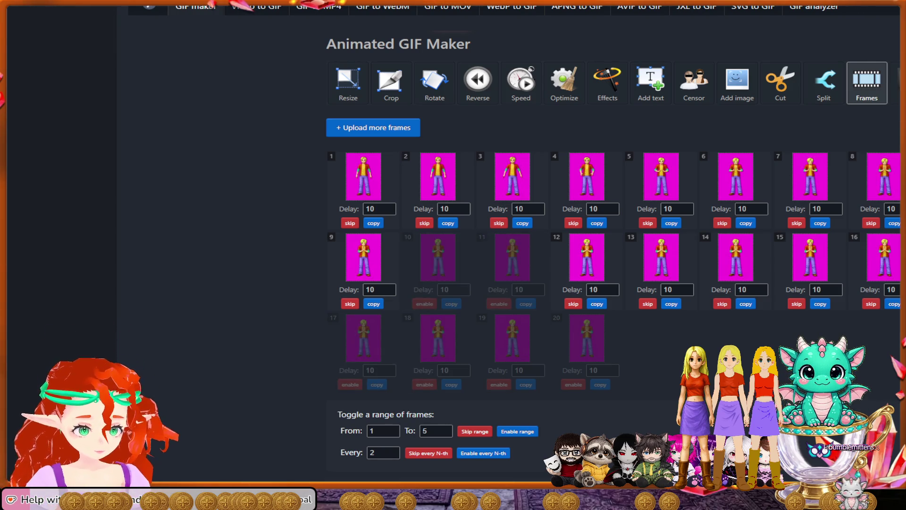
left_click(574, 304)
left_click(647, 303)
left_click(722, 304)
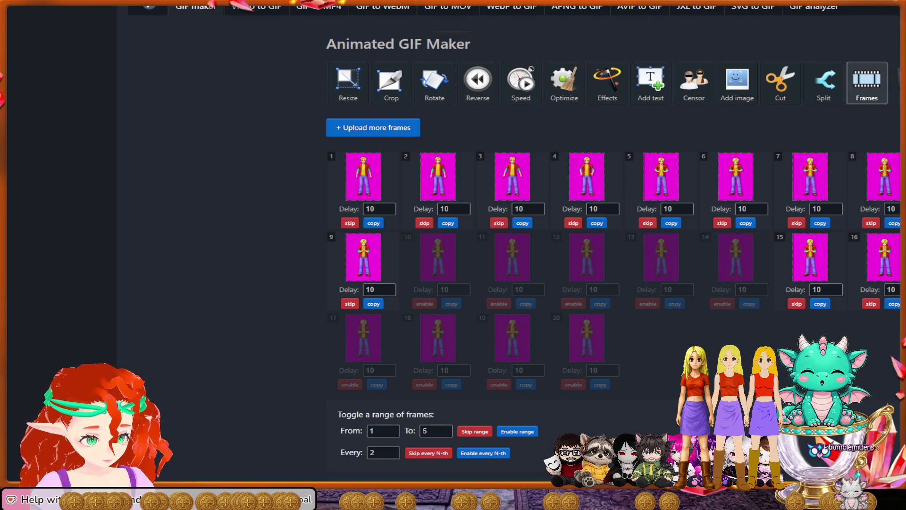
left_click(797, 304)
left_click(871, 303)
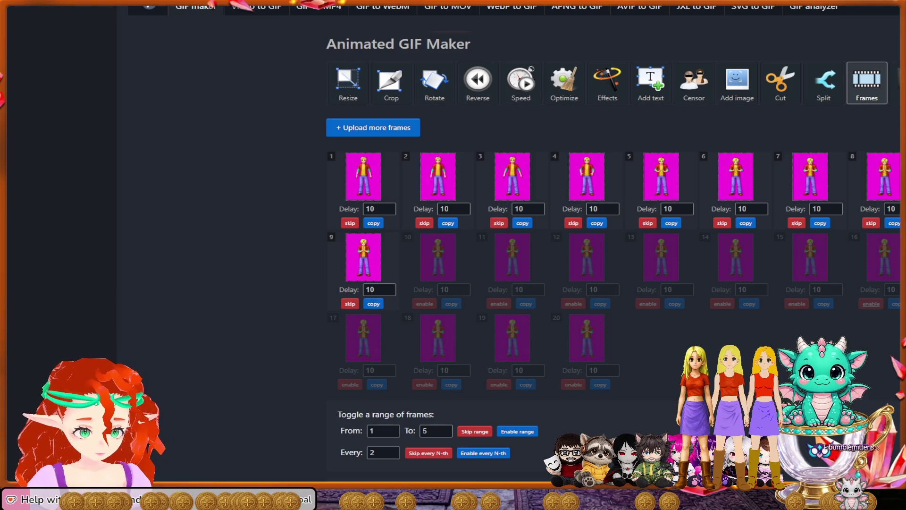
left_click(350, 304)
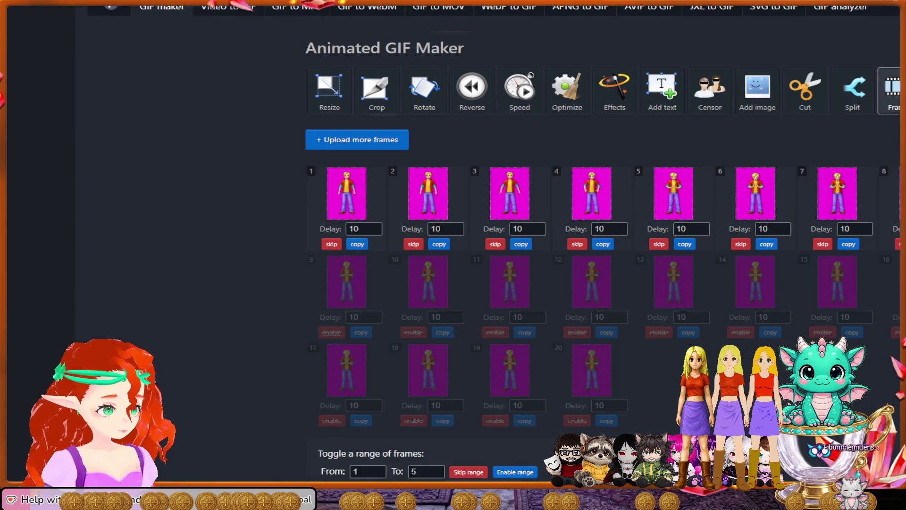
Re-enable frame 9 and make the GIF from the nine kept frames
key("ctrl+plus")
key("ctrl+plus")
key("ctrl+plus")
scroll(647, 284, "down", 2)
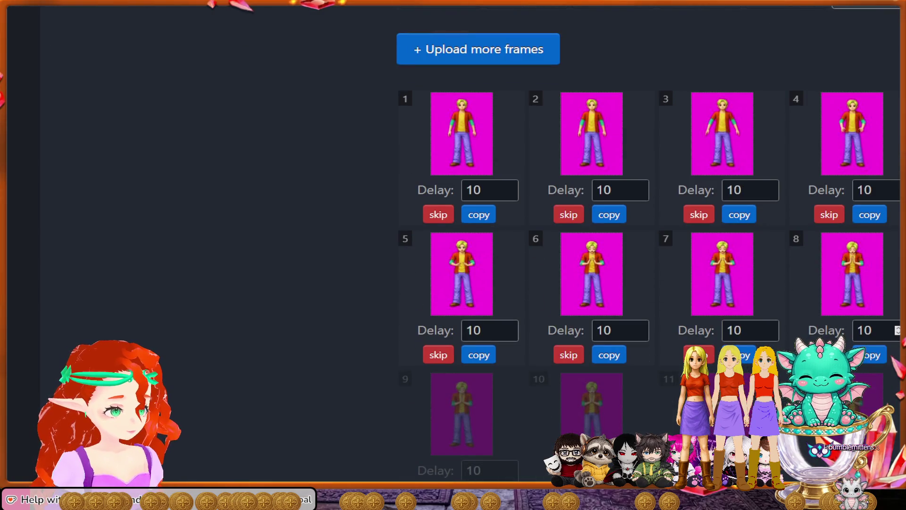
scroll(638, 283, "down", 1)
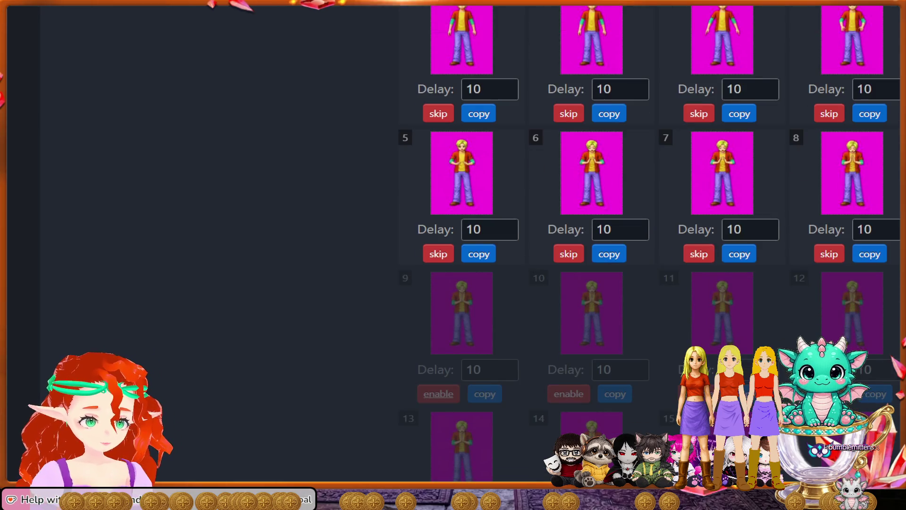
left_click(438, 394)
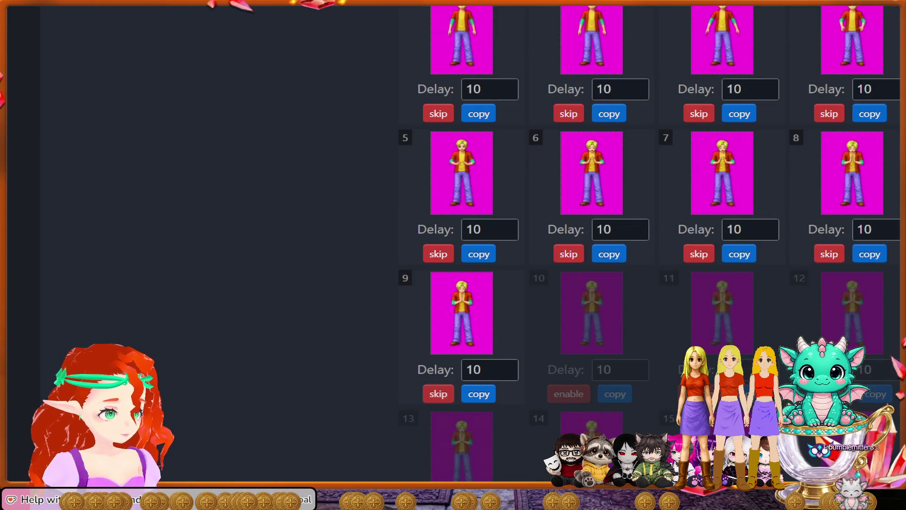
scroll(647, 240, "down", 2)
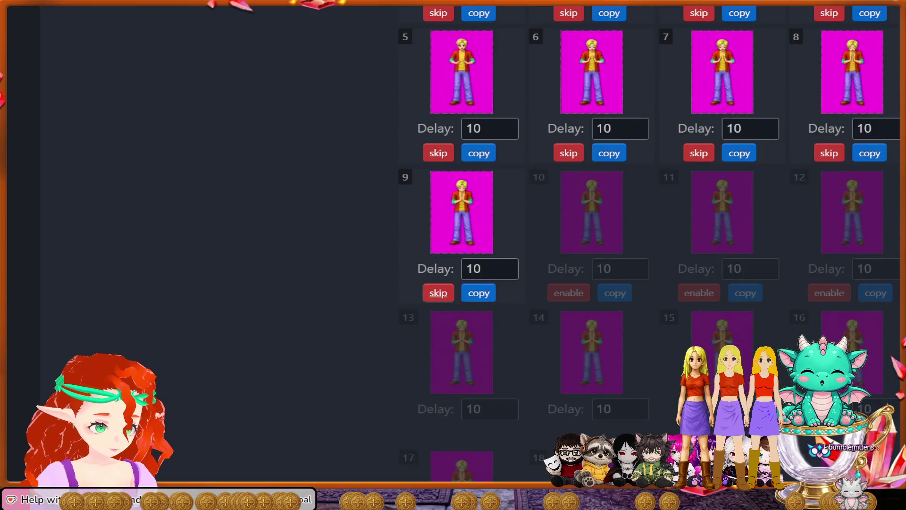
scroll(648, 241, "up", 2)
key("ctrl+minus")
key("ctrl+minus")
key("ctrl+minus")
key("ctrl+minus")
key("ctrl+plus")
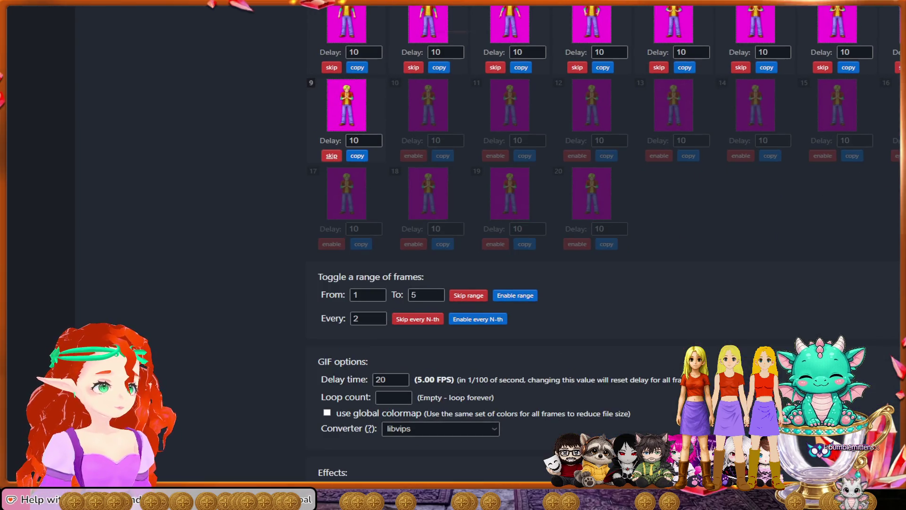
key("ctrl+minus")
key("ctrl+minus")
key("ctrl+plus")
scroll(613, 255, "down", 2)
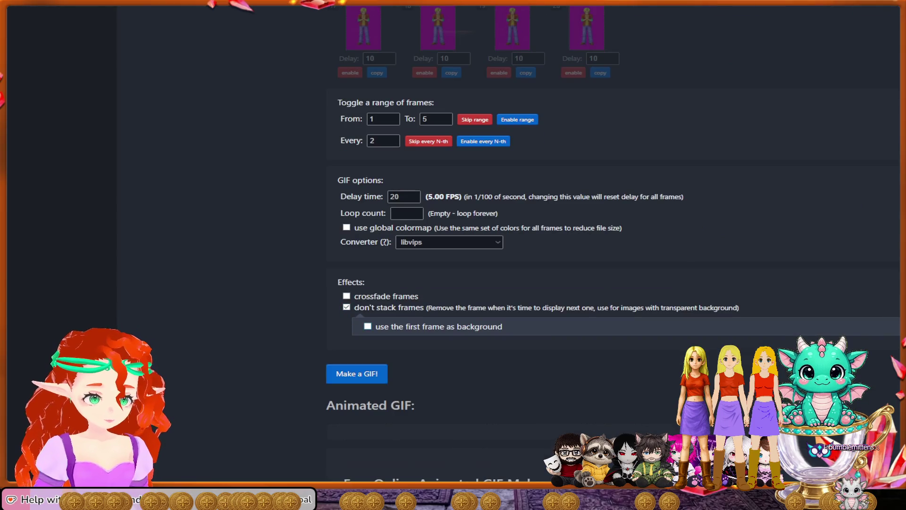
left_click(357, 373)
scroll(612, 255, "down", 2)
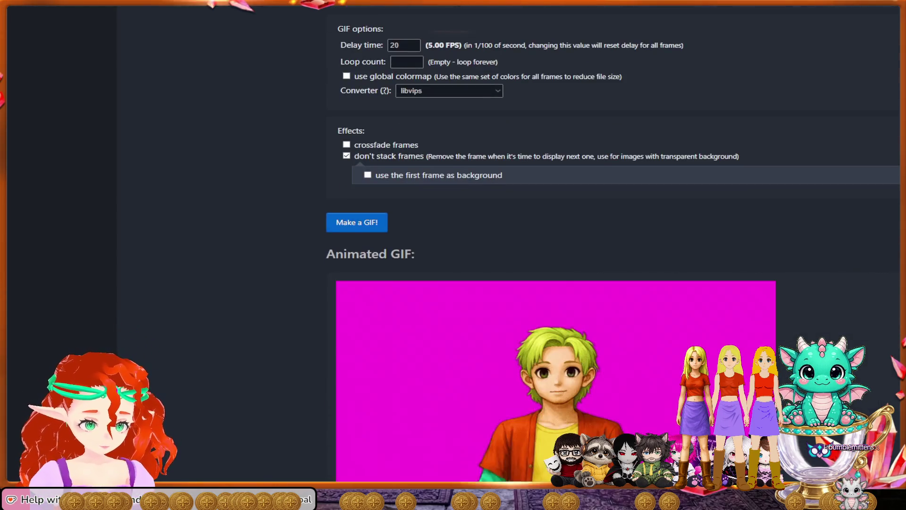
scroll(613, 255, "down", 3)
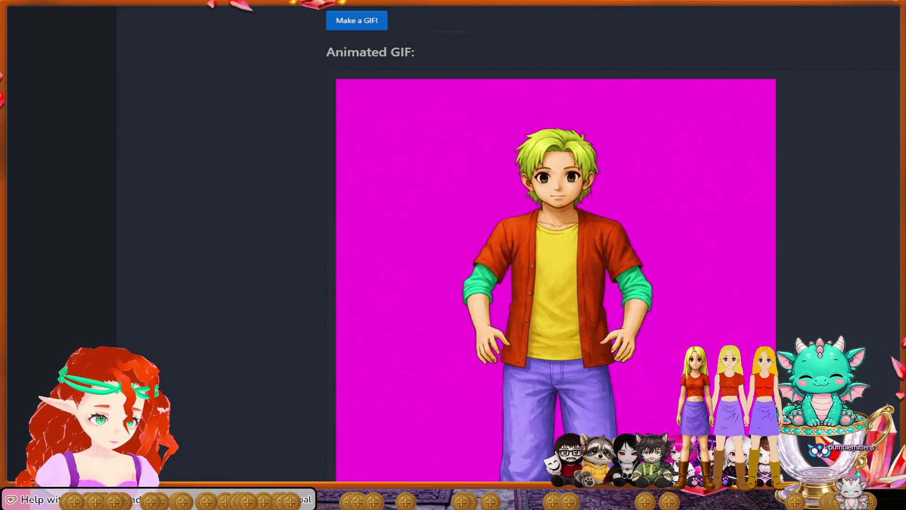
scroll(556, 283, "down", 1)
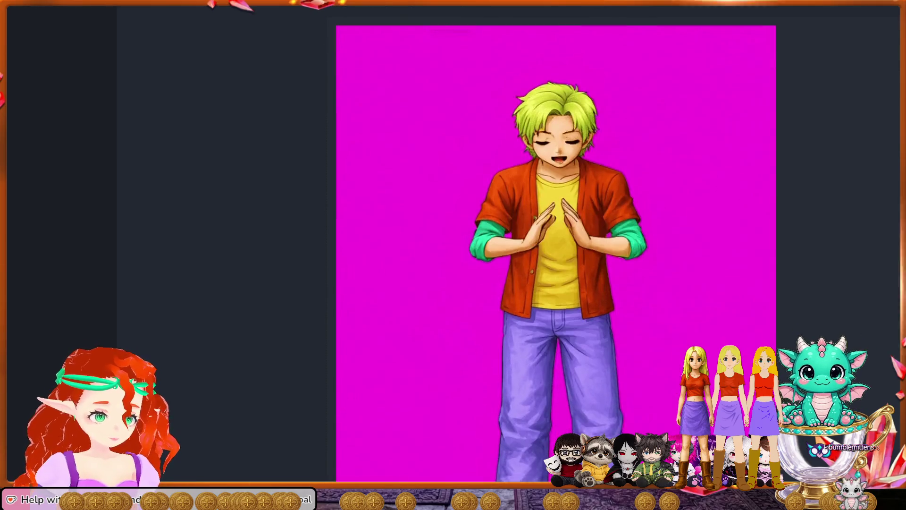
scroll(556, 284, "down", 1)
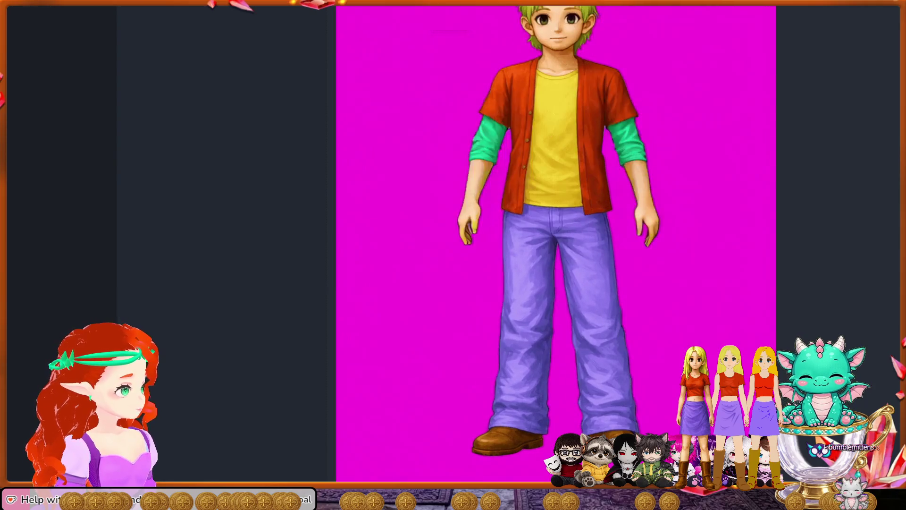
scroll(609, 249, "up", 3)
scroll(609, 248, "up", 4)
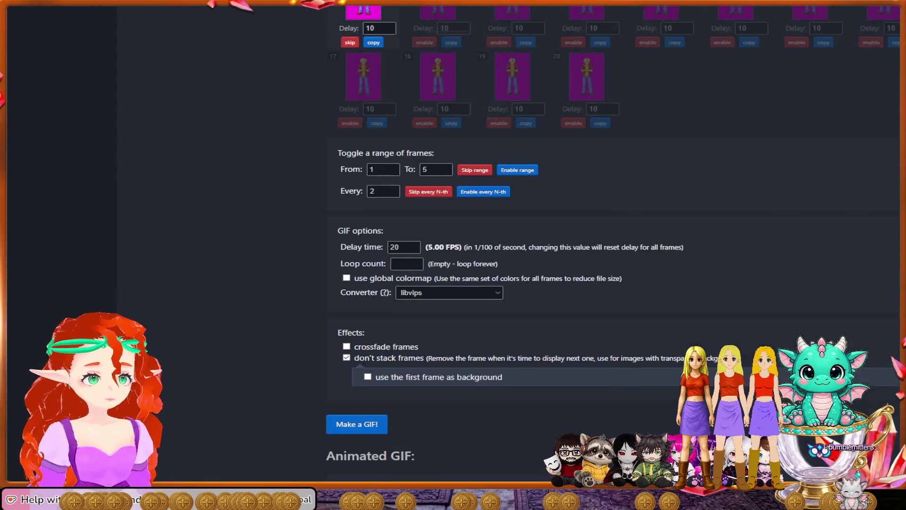
scroll(609, 284, "up", 3)
scroll(609, 283, "up", 2)
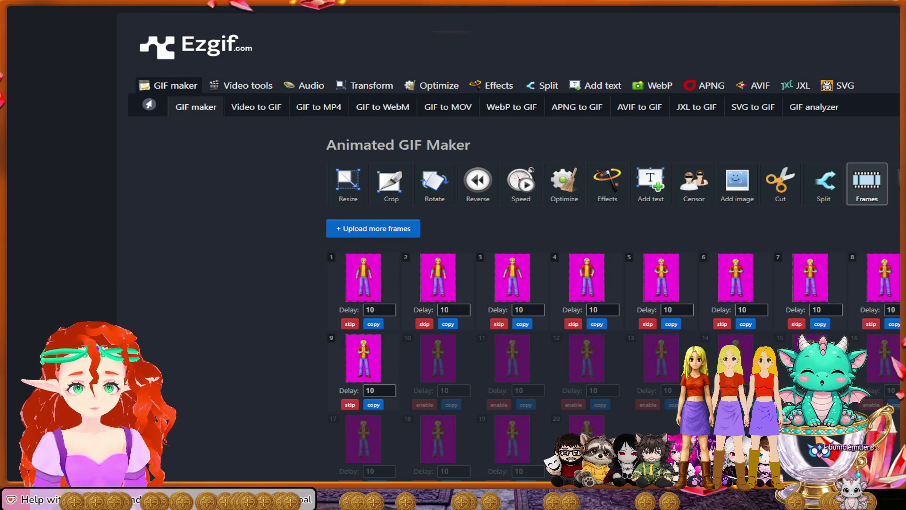
Convert the praying GIF into a horizontally stacked PNG sprite sheet and start a new conversion
left_click(314, 107)
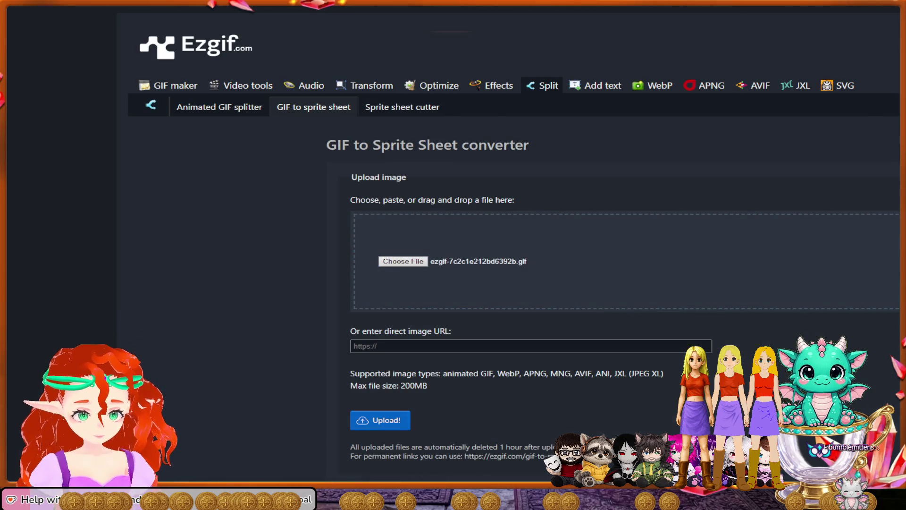
scroll(545, 254, "down", 2)
scroll(545, 255, "down", 3)
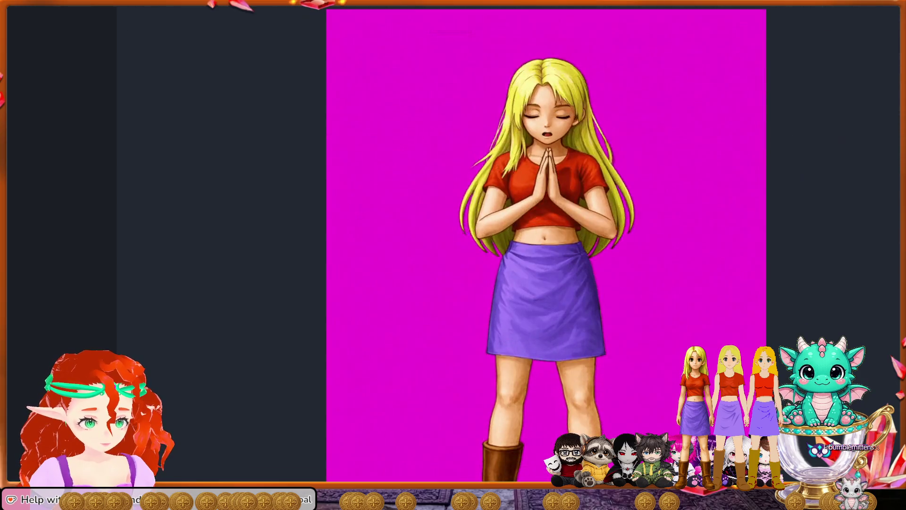
scroll(545, 255, "down", 5)
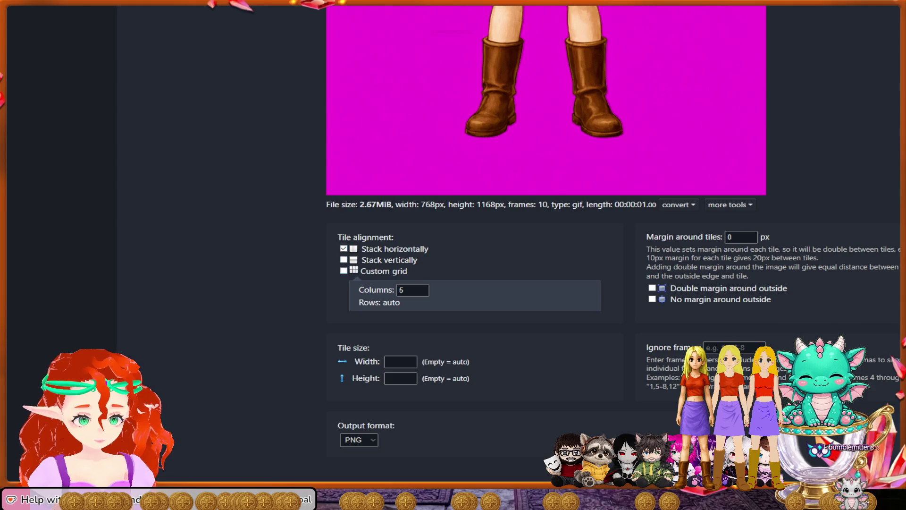
scroll(545, 255, "down", 1)
left_click(378, 394)
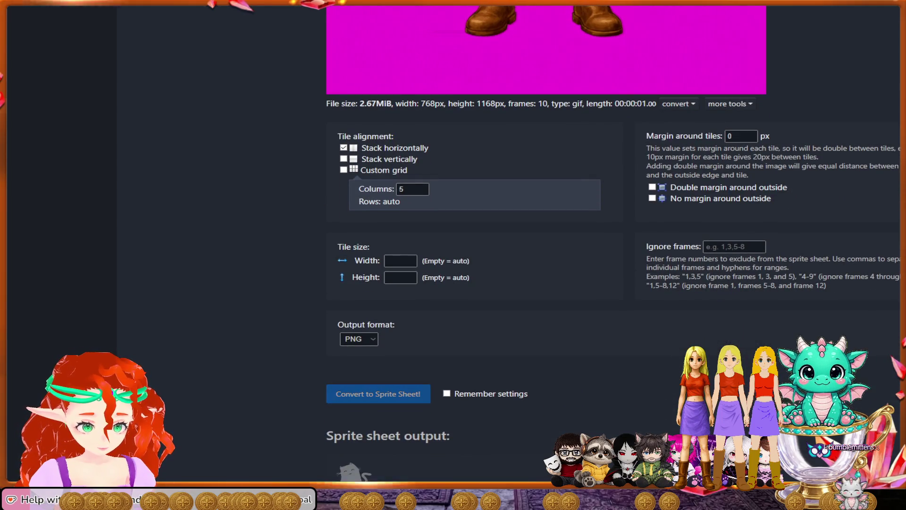
scroll(378, 393, "down", 1)
scroll(545, 255, "down", 1)
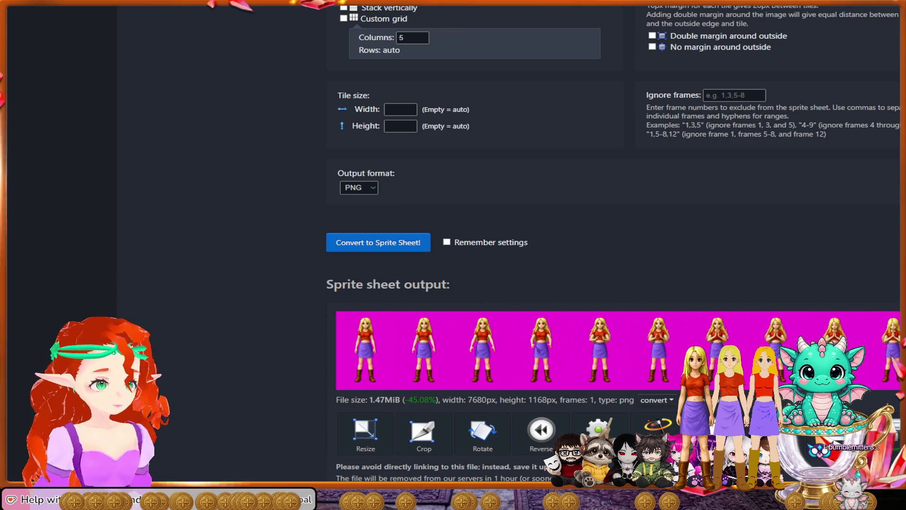
scroll(545, 255, "up", 3)
scroll(545, 256, "up", 6)
scroll(545, 256, "up", 10)
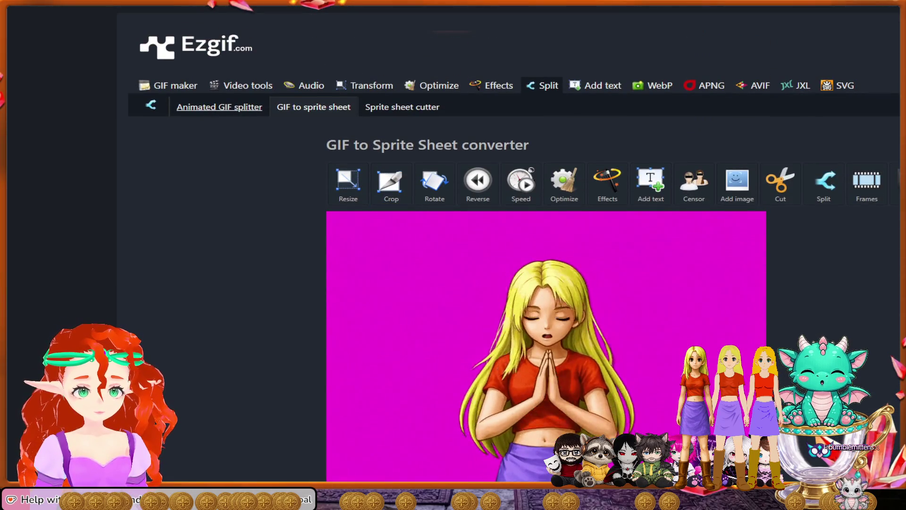
left_click(313, 106)
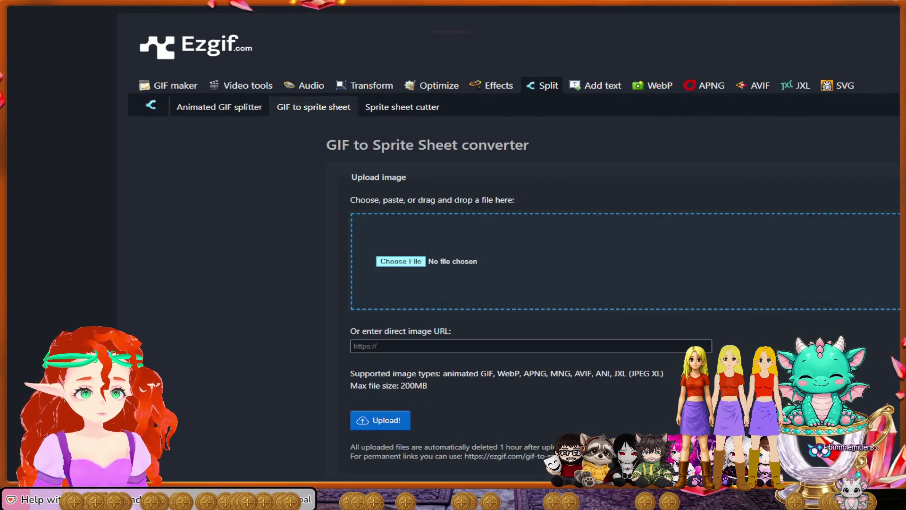
left_click_drag(624, 262, 623, 262)
scroll(545, 255, "down", 2)
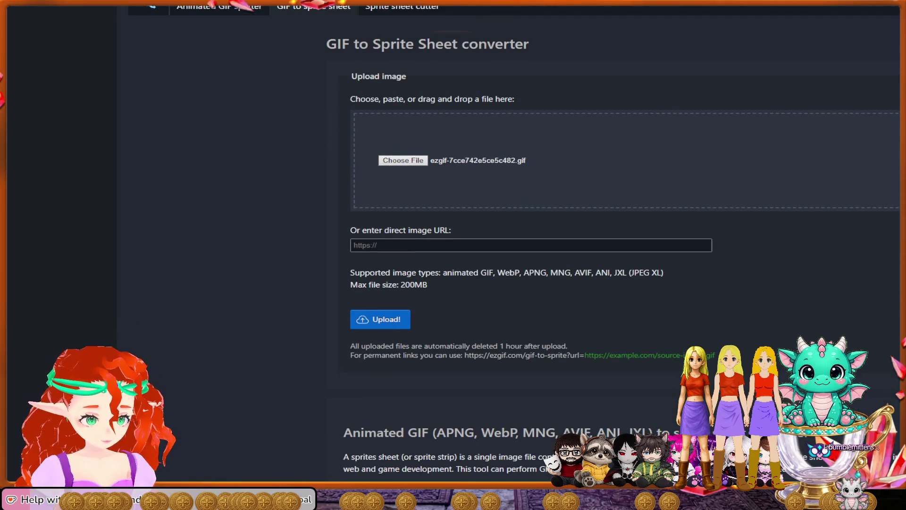
Upload the nine-frame GIF and convert it into a single-row, horizontally stacked PNG sprite sheet
left_click(380, 319)
scroll(545, 255, "down", 5)
scroll(545, 255, "down", 4)
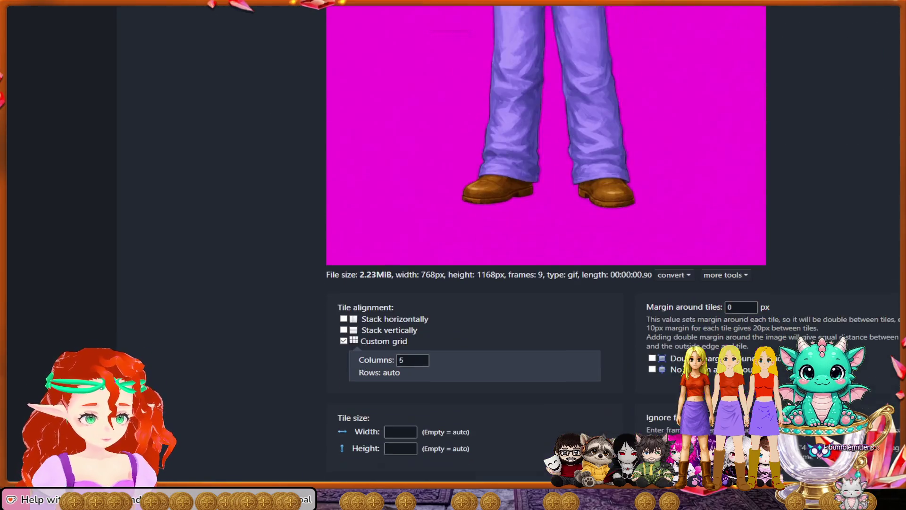
scroll(546, 255, "down", 3)
scroll(545, 255, "down", 1)
scroll(546, 255, "down", 1)
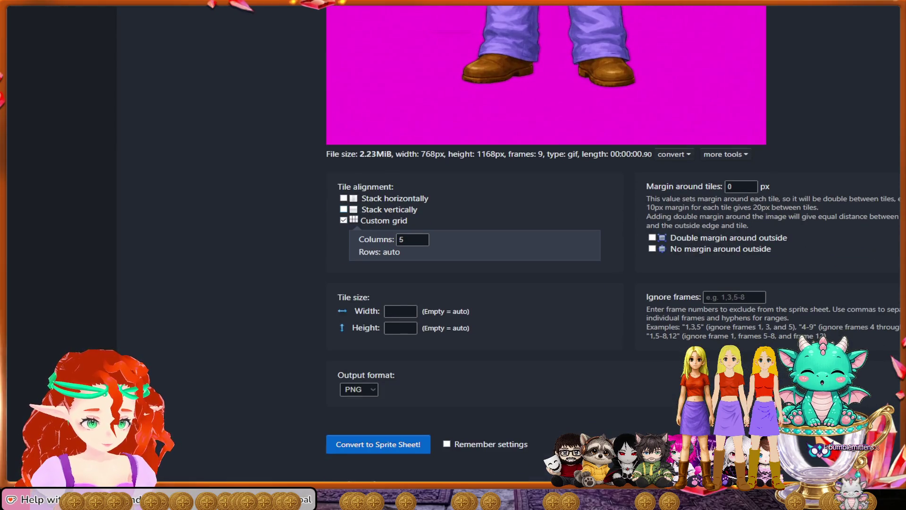
left_click(344, 198)
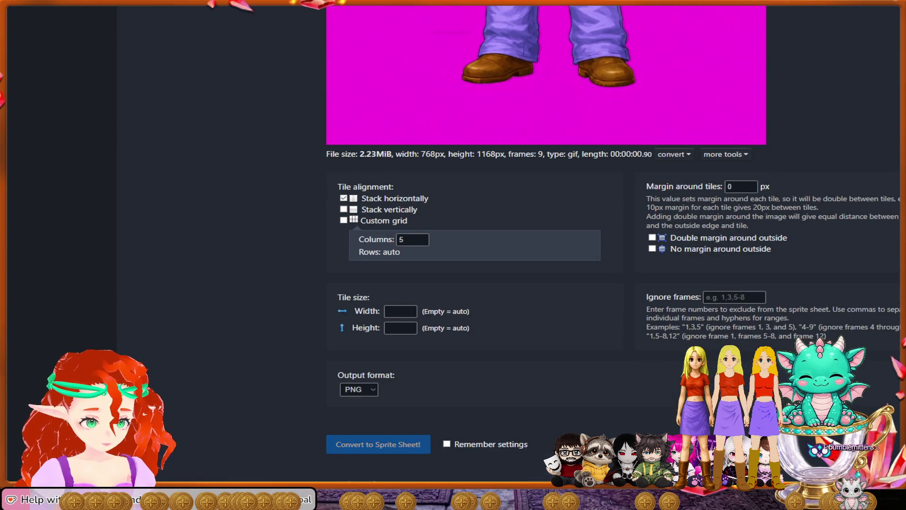
left_click(379, 443)
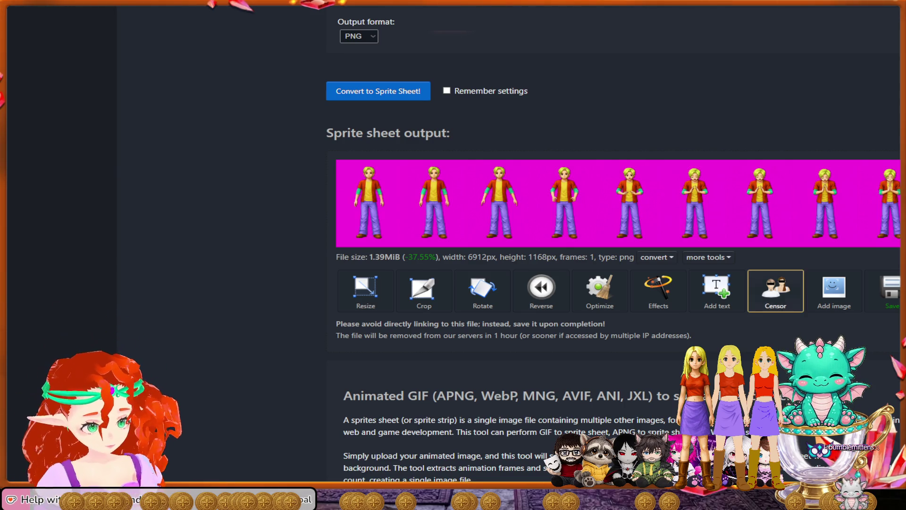
scroll(715, 290, "down", 1)
scroll(715, 290, "up", 2)
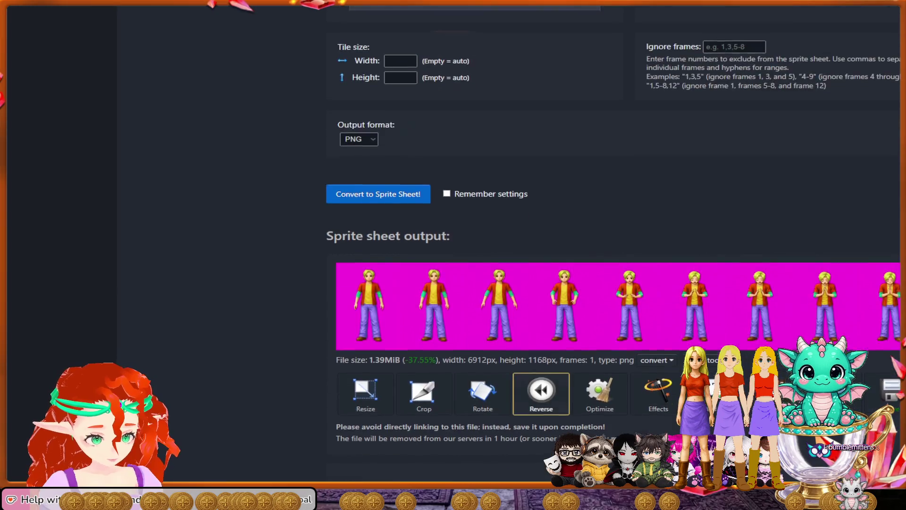
scroll(715, 290, "up", 2)
Switch over to the Photopea tab
key("ctrl+Tab")
left_click(12, 10)
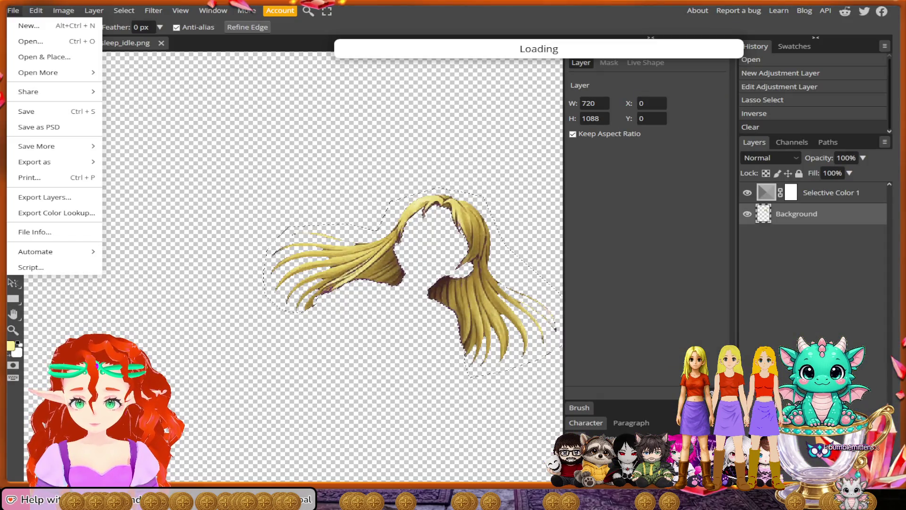
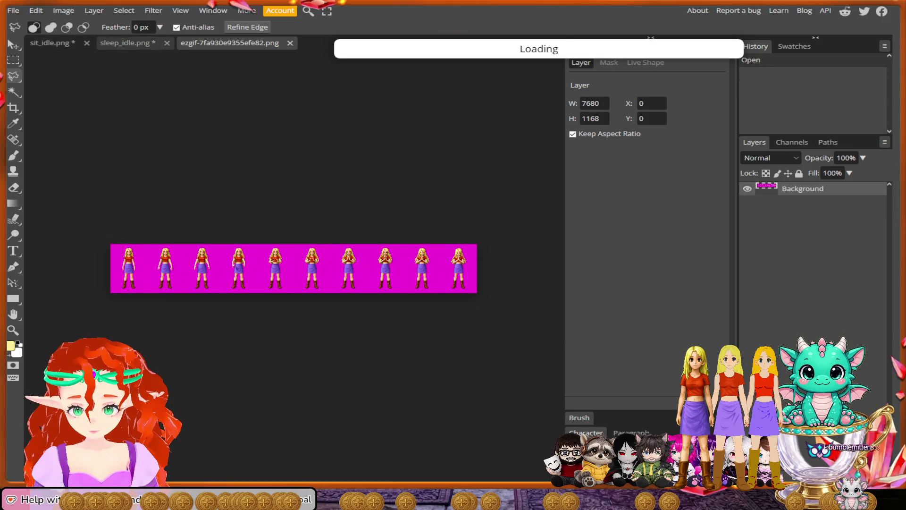
Close the sleep_idle.png and sit_idle.png sheets without saving changes
left_click(166, 43)
left_click(587, 54)
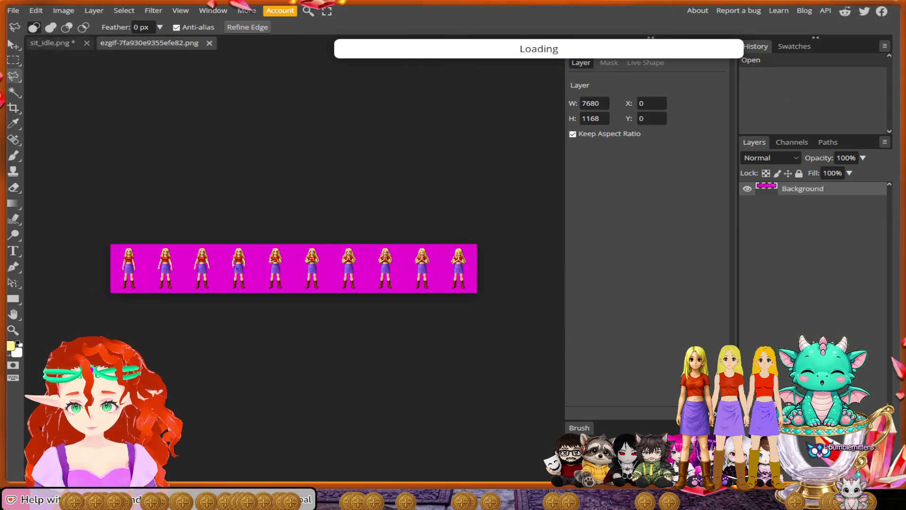
left_click(86, 42)
left_click(587, 54)
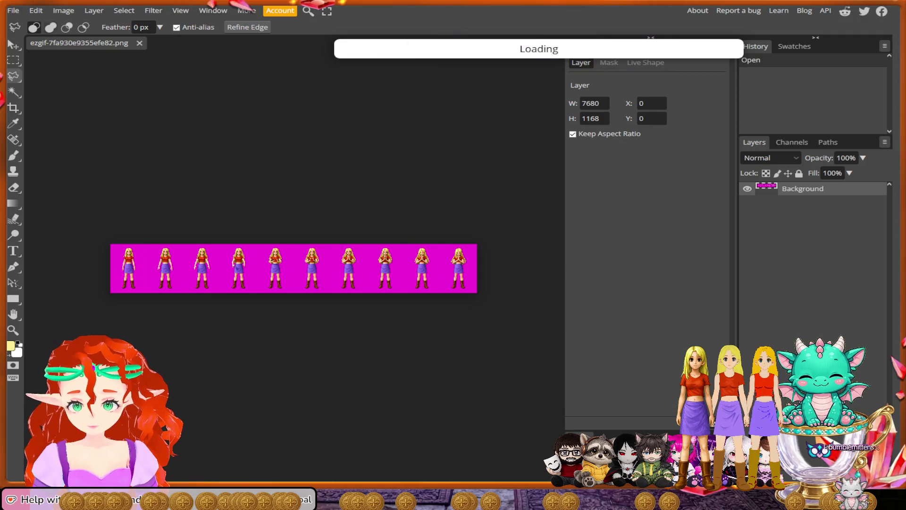
Load a second ezgif sprite sheet via File > Open, then return to the girl's sheet
left_click(35, 10)
left_click(31, 41)
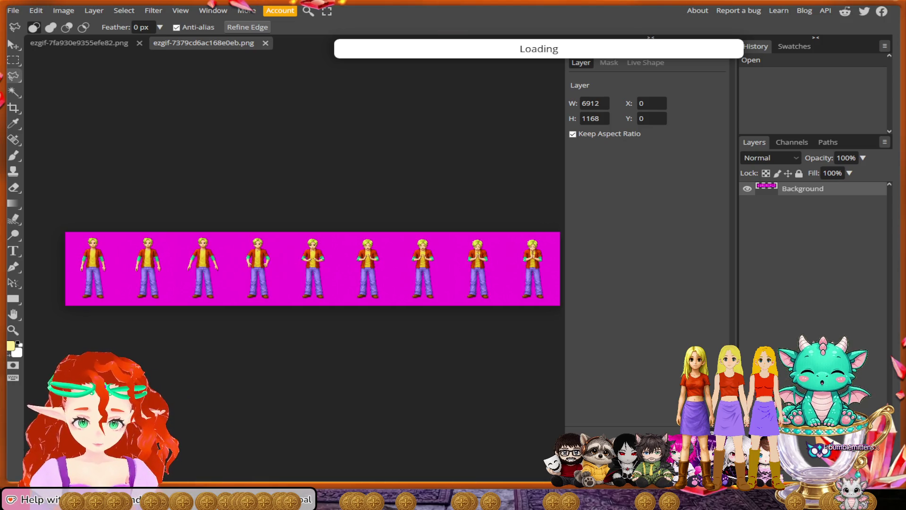
left_click(79, 43)
scroll(293, 302, "up", 5)
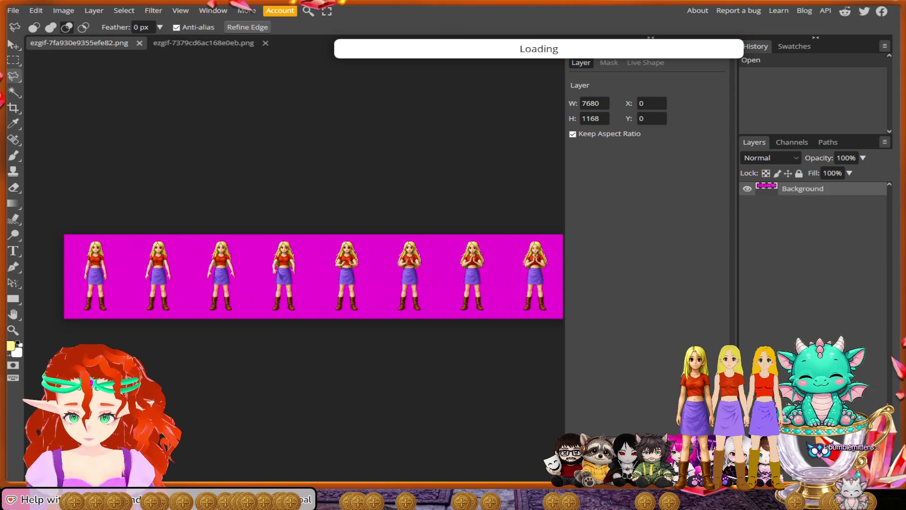
scroll(294, 303, "up", 2)
scroll(294, 302, "up", 2)
scroll(293, 302, "up", 1)
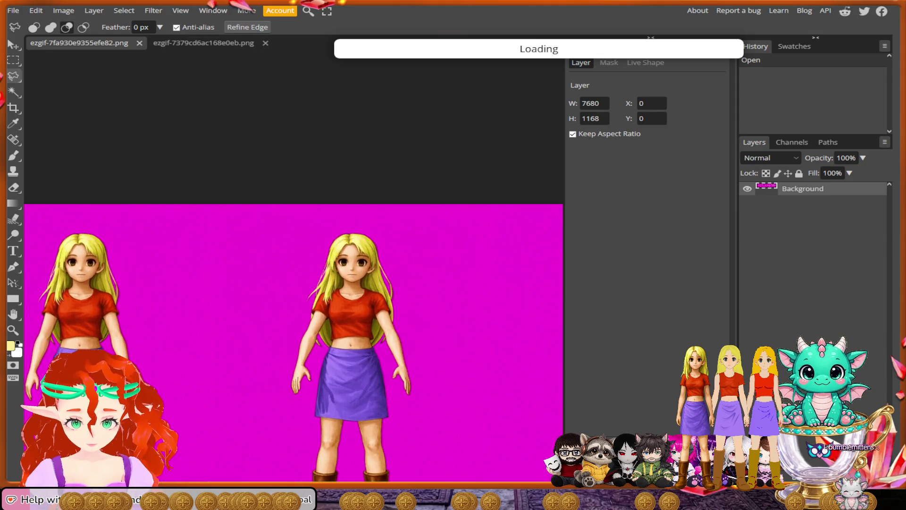
scroll(294, 303, "up", 1)
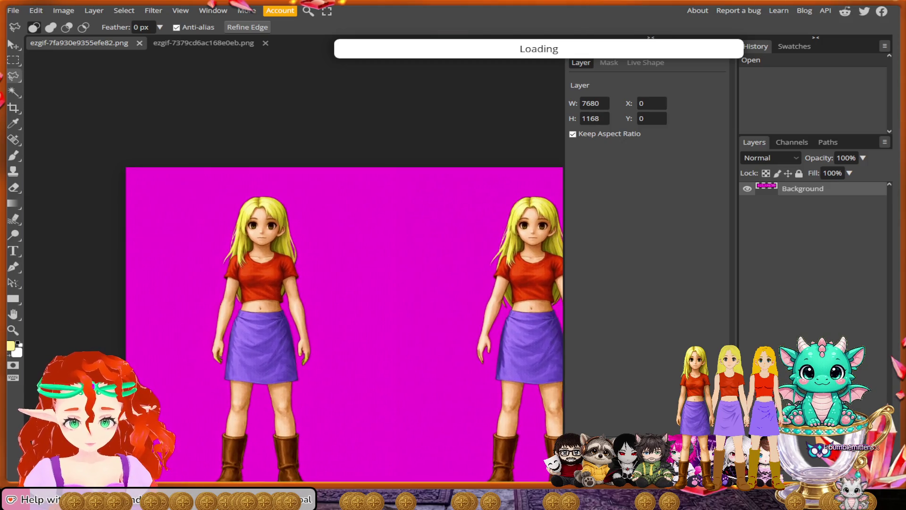
left_click(124, 10)
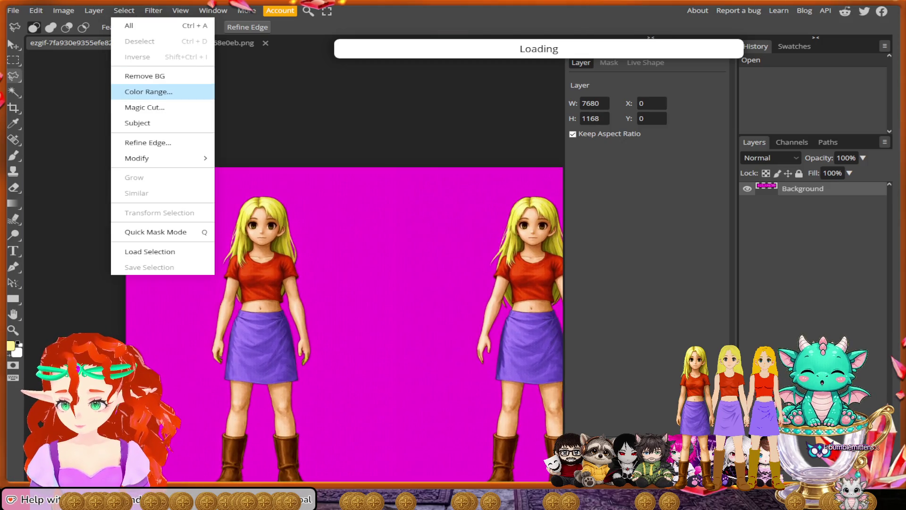
Select the magenta background across the girl's sheet with Select > Color Range
left_click(149, 92)
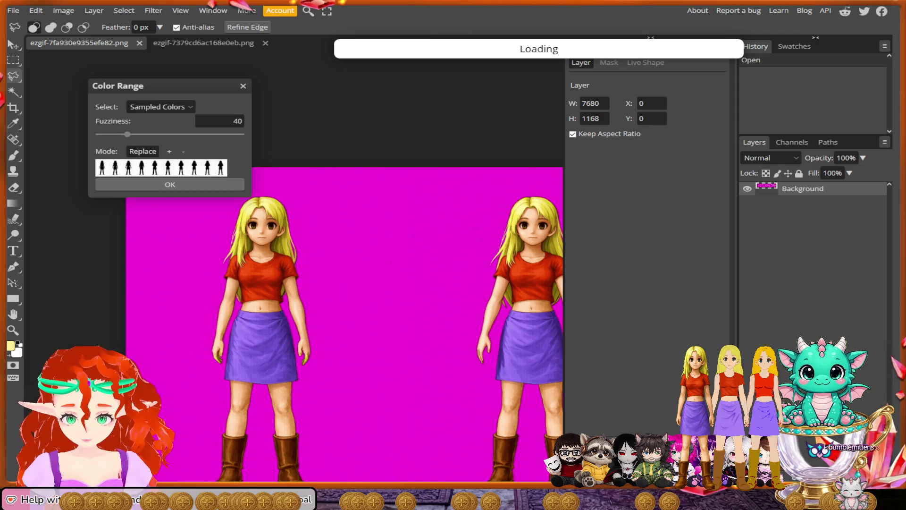
left_click(170, 184)
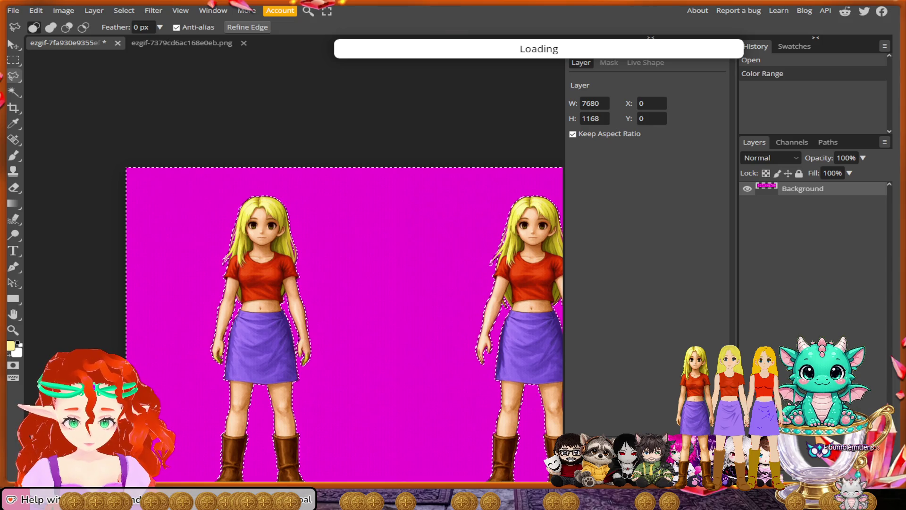
scroll(294, 323, "right", 3)
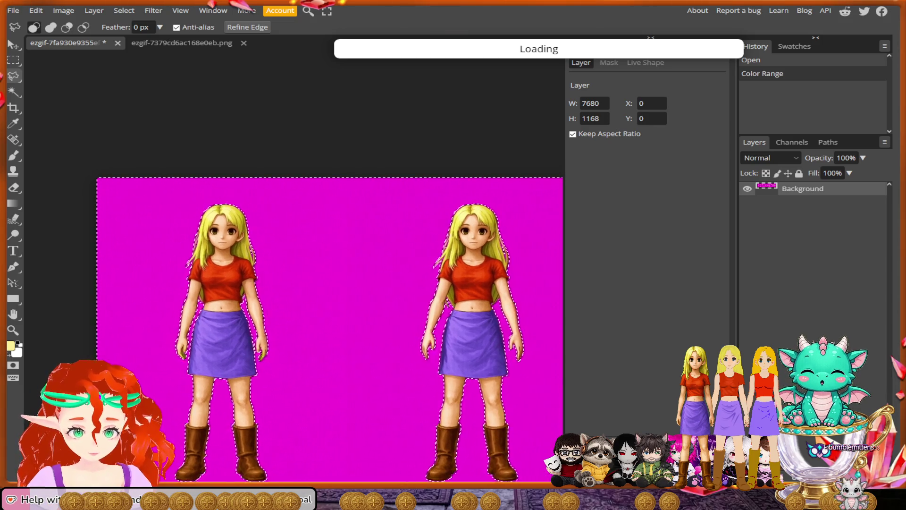
scroll(293, 322, "right", 3)
scroll(294, 323, "left", 2)
scroll(294, 319, "right", 4)
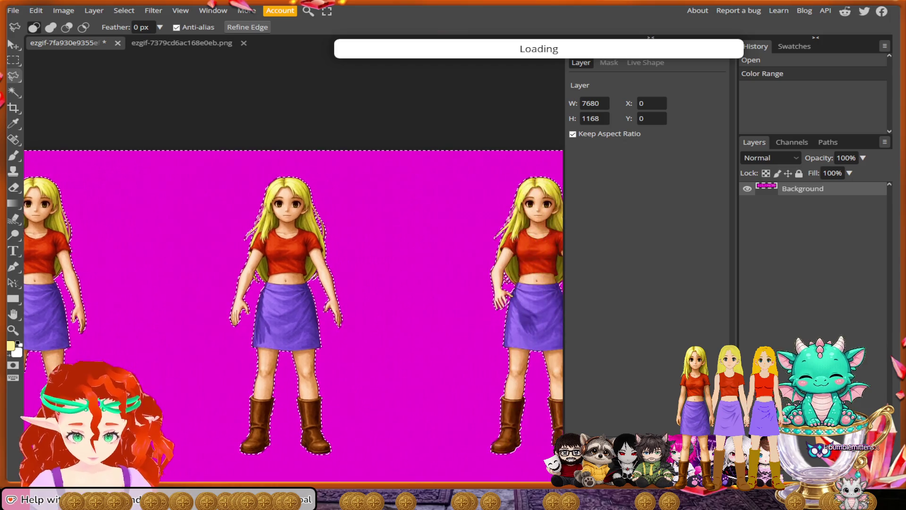
scroll(294, 319, "left", 3)
scroll(294, 318, "right", 2)
scroll(293, 318, "right", 2)
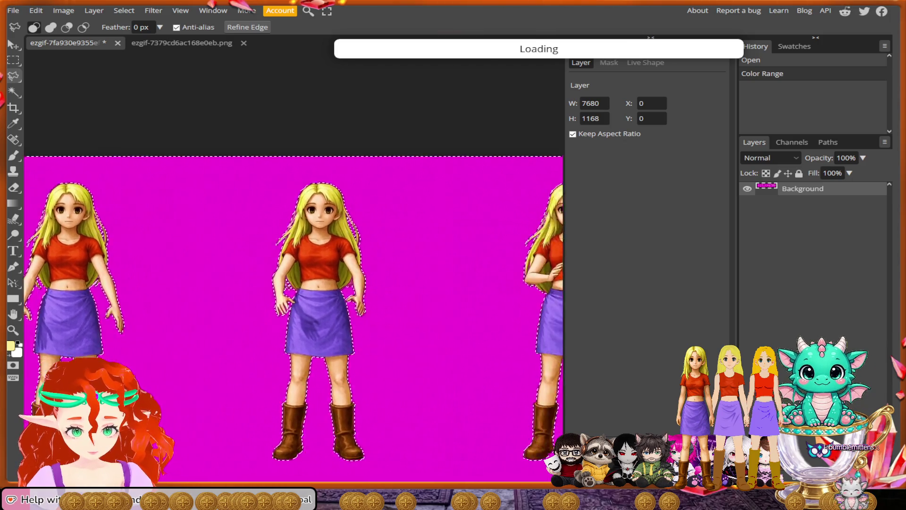
scroll(294, 319, "down", 1)
scroll(294, 319, "right", 1)
scroll(293, 311, "right", 1)
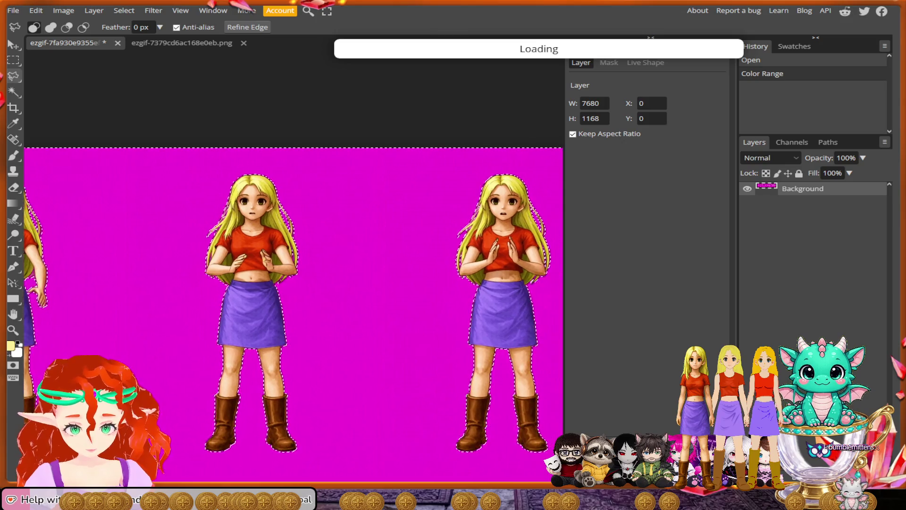
scroll(294, 311, "right", 1)
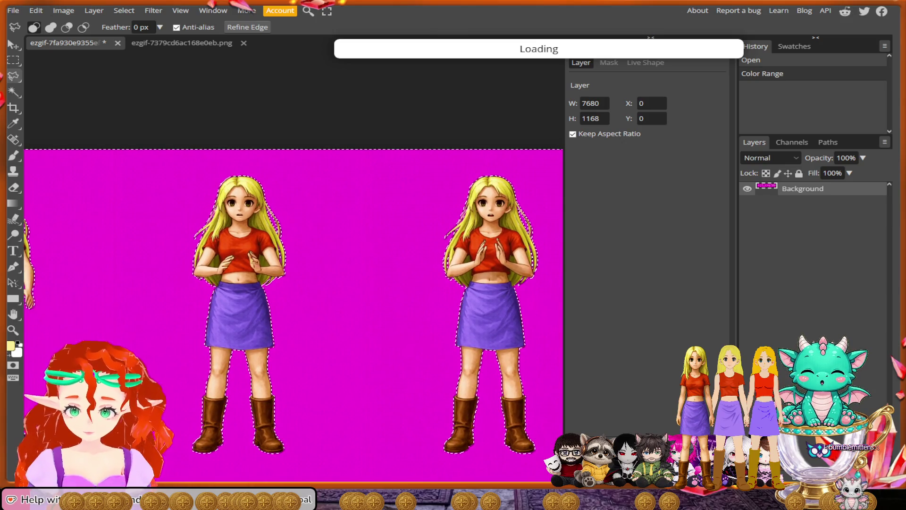
left_click(64, 11)
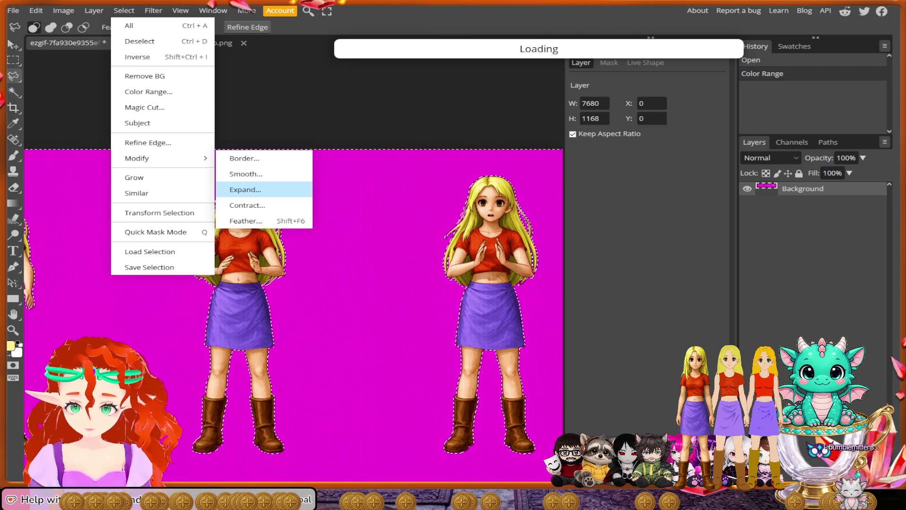
Expand the background selection by 1 px and delete the magenta, leaving transparency
left_click(245, 189)
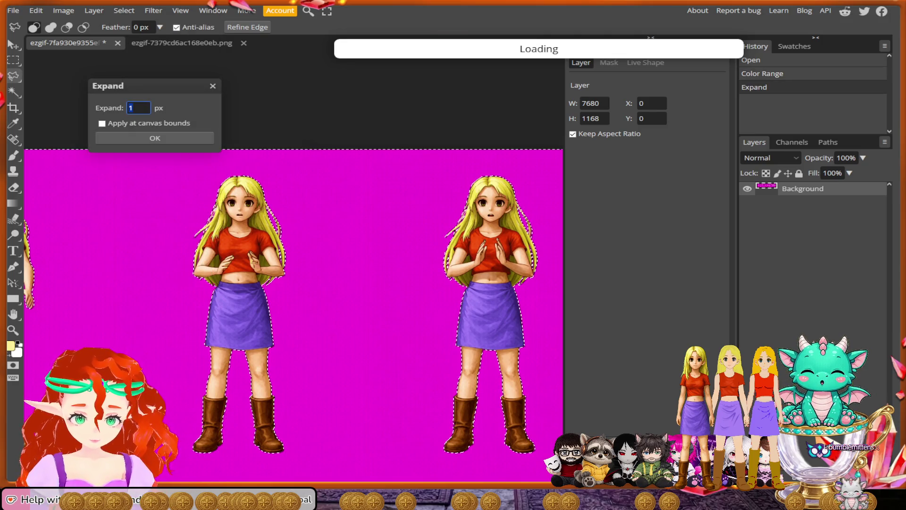
key("Return")
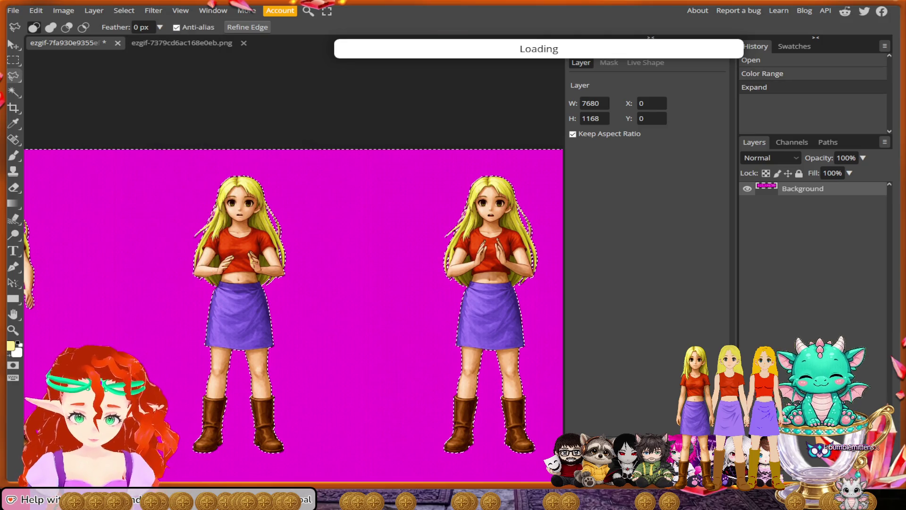
key("Delete")
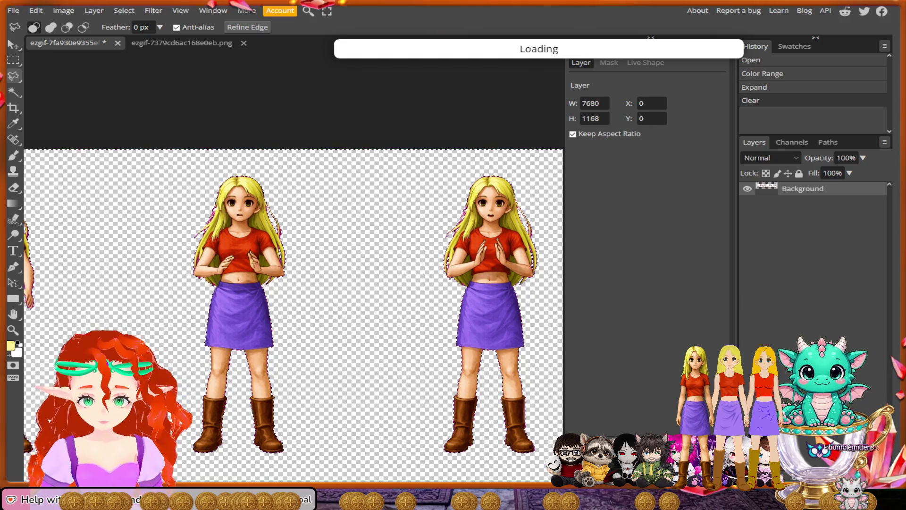
key("Delete")
key("Delete")
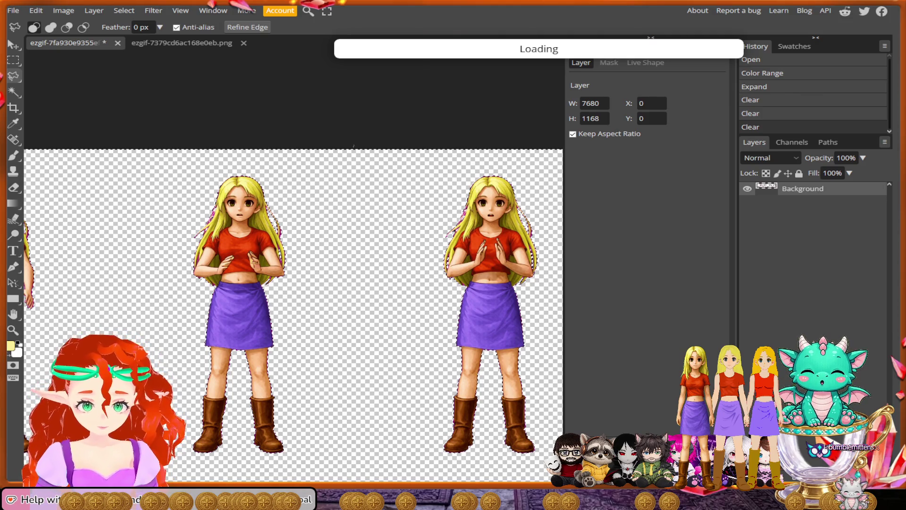
Lasso a stray spot above the figures, deselect, and start undoing the background deletions
left_click_drag(358, 189, 354, 149)
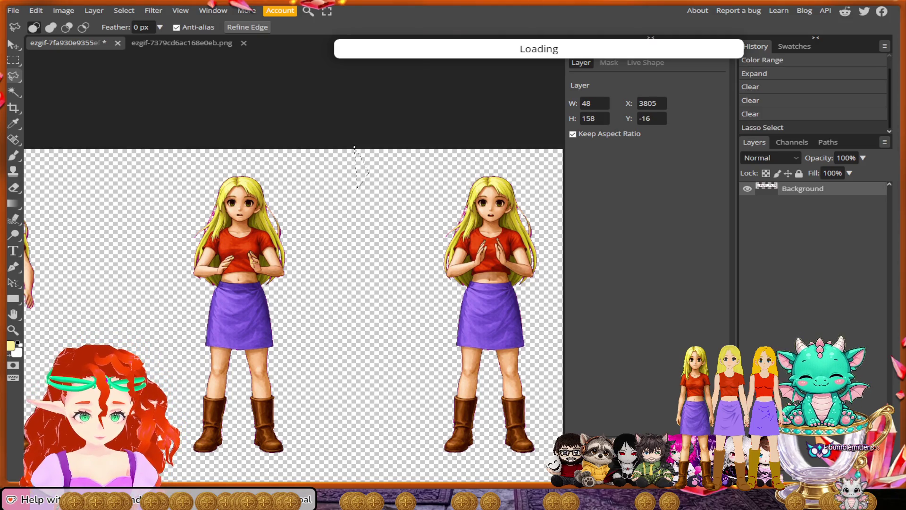
key("m")
key("ctrl+d")
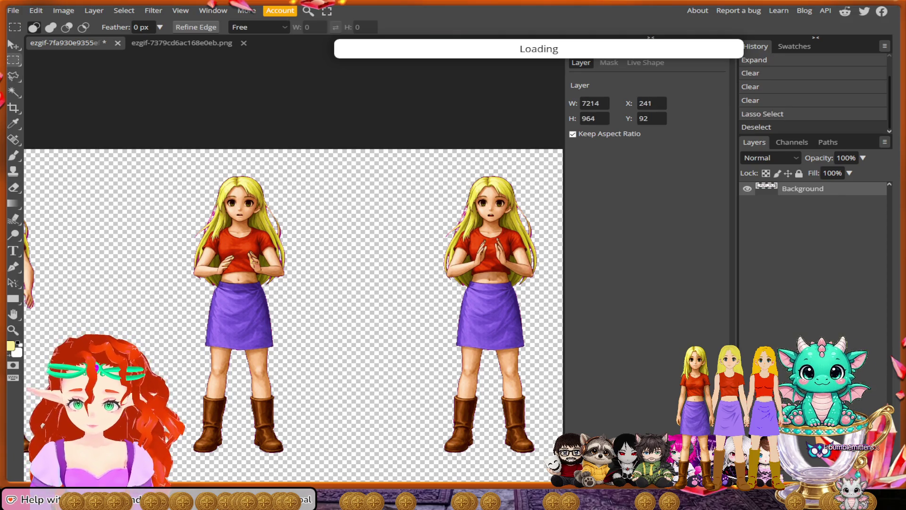
scroll(468, 205, "up", 1)
scroll(541, 193, "up", 2)
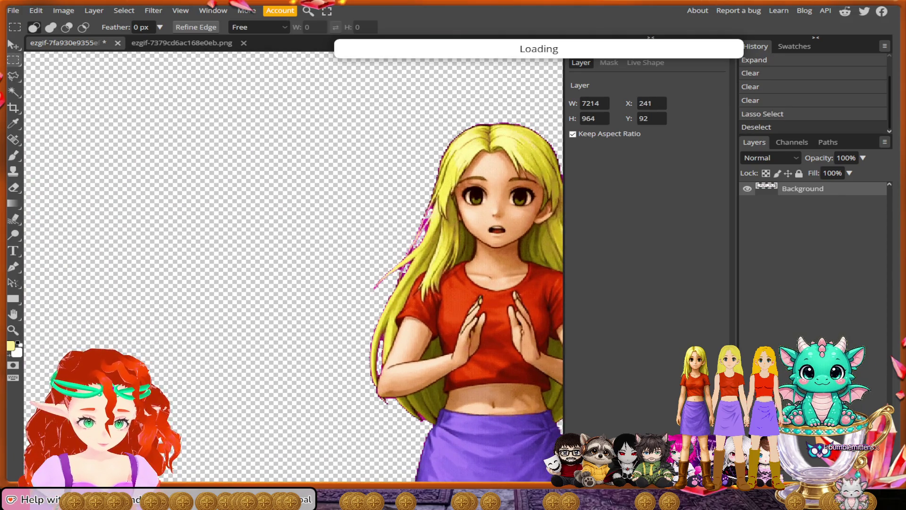
scroll(542, 193, "up", 1)
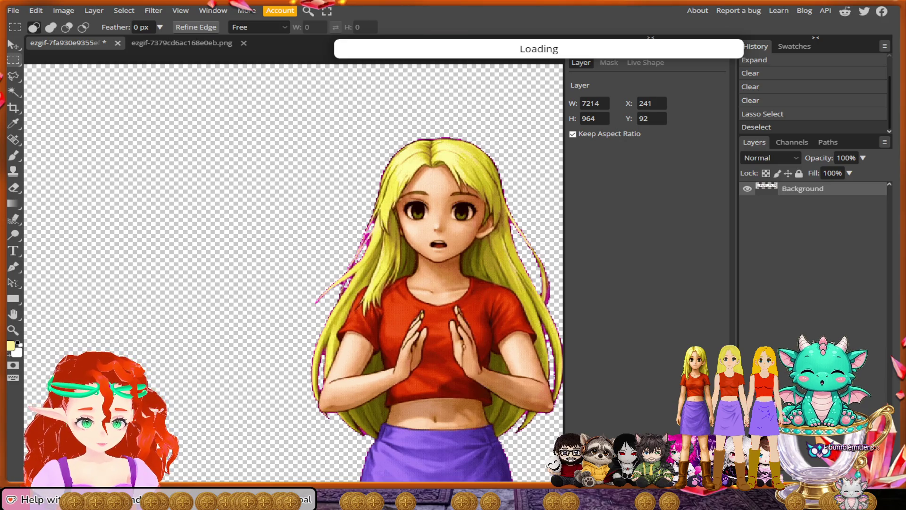
scroll(283, 142, "down", 1)
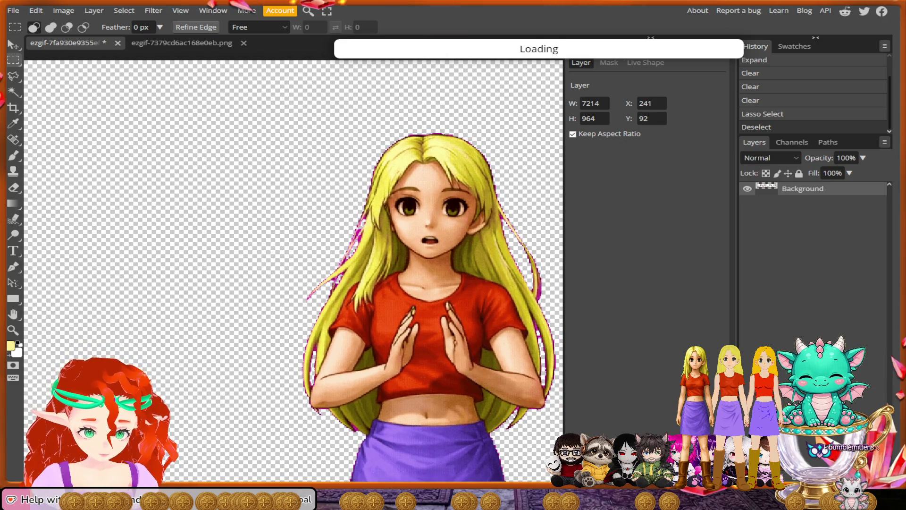
key("ctrl+z")
key("ctrl+z")
key("ctrl+z")
key("ctrl+z")
key("ctrl+z")
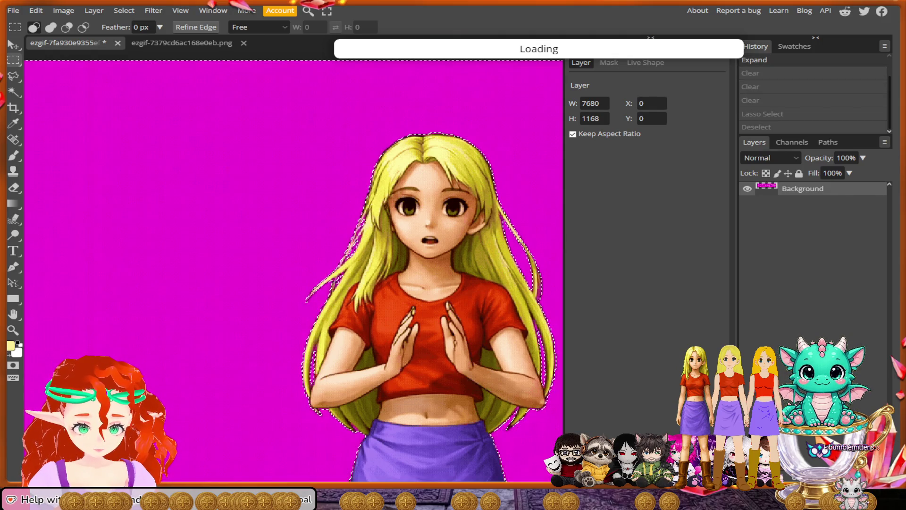
Undo the expansion and reselect the magenta by Color Range, adding sampled hair-fringe shades
key("ctrl+z")
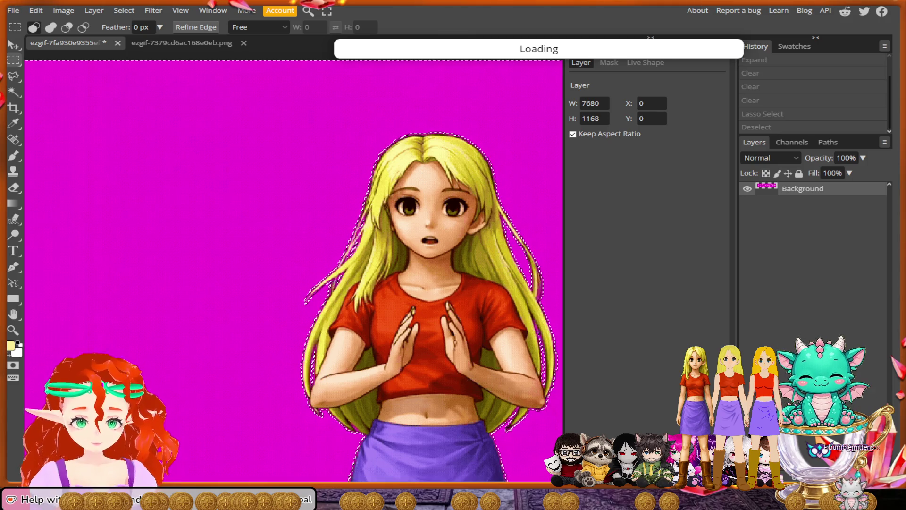
scroll(340, 248, "up", 2)
scroll(340, 248, "up", 2)
scroll(340, 249, "up", 2)
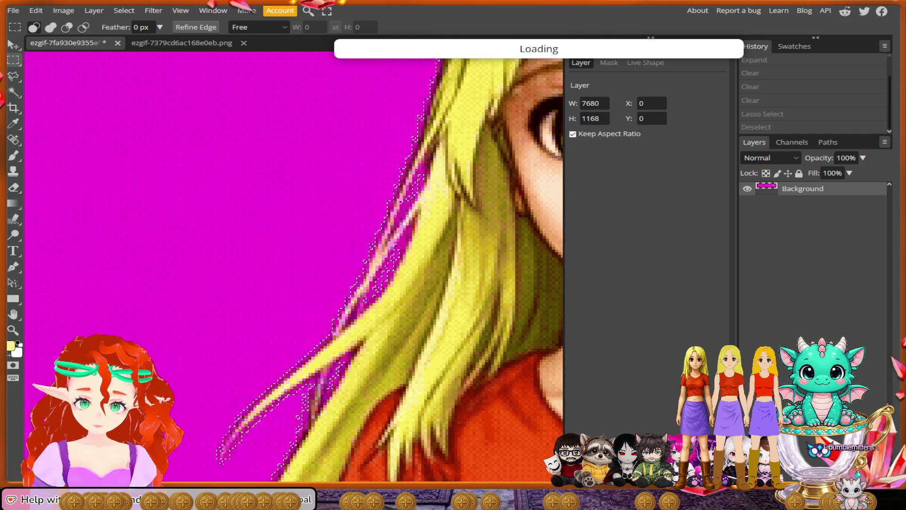
left_click(124, 10)
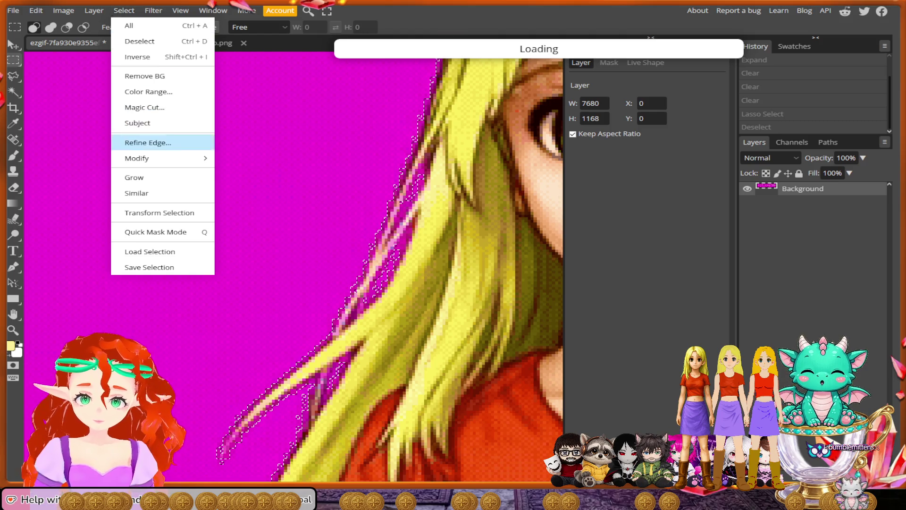
left_click(148, 92)
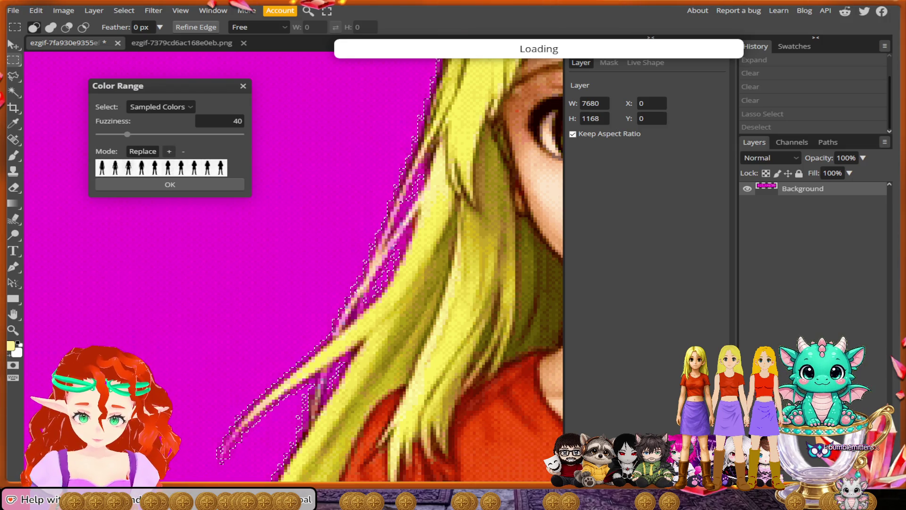
left_click(168, 151)
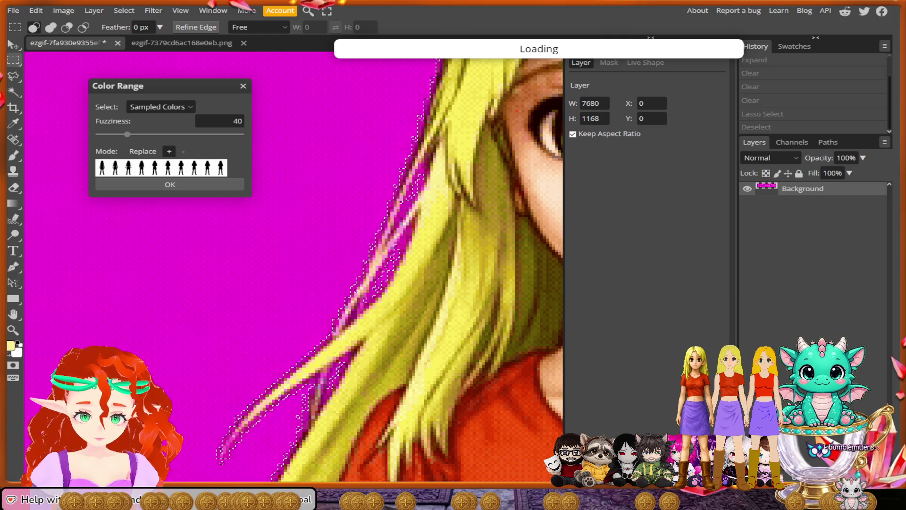
Apply the Color Range selection, trial-delete the magenta background, then undo back to magenta
key("Return")
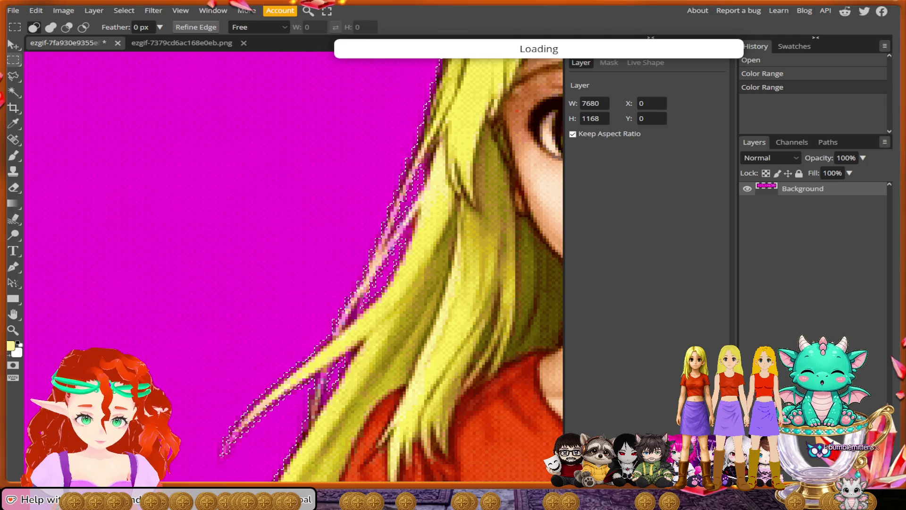
scroll(507, 234, "down", 2)
scroll(397, 269, "down", 2)
scroll(396, 269, "down", 1)
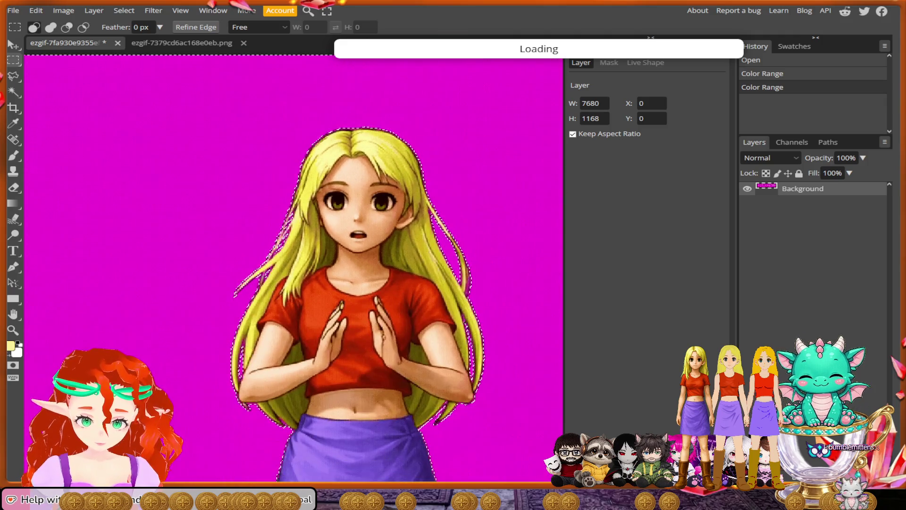
key("Delete")
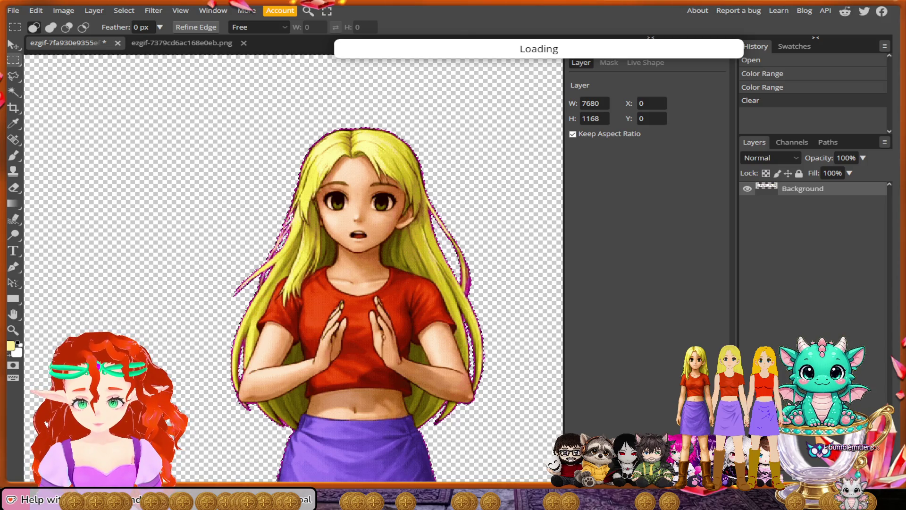
key("Delete")
key("Delete")
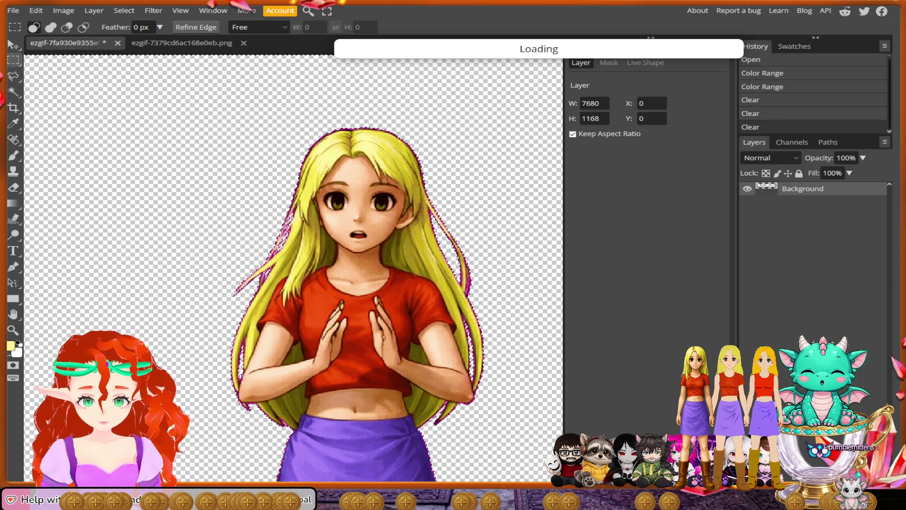
scroll(293, 269, "down", 2)
scroll(293, 269, "down", 2)
scroll(293, 269, "left", 2)
scroll(293, 269, "left", 2)
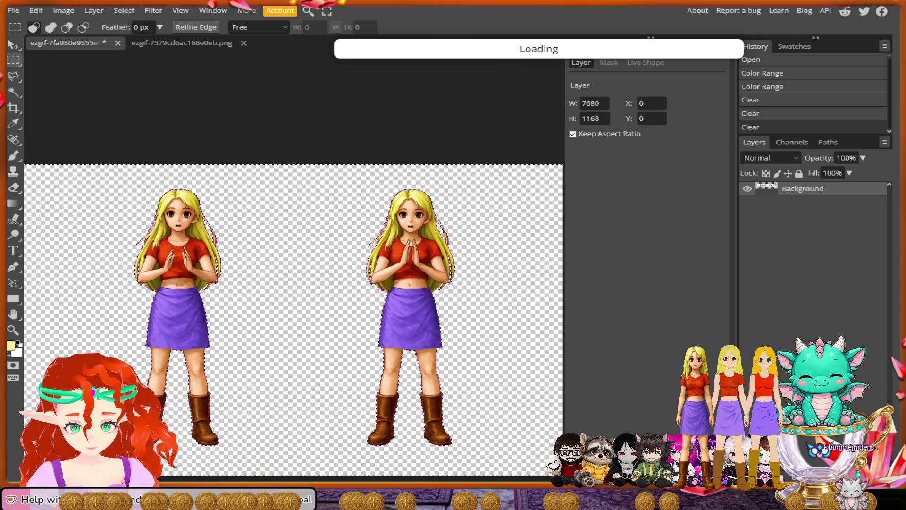
scroll(318, 301, "up", 1)
scroll(317, 300, "up", 1)
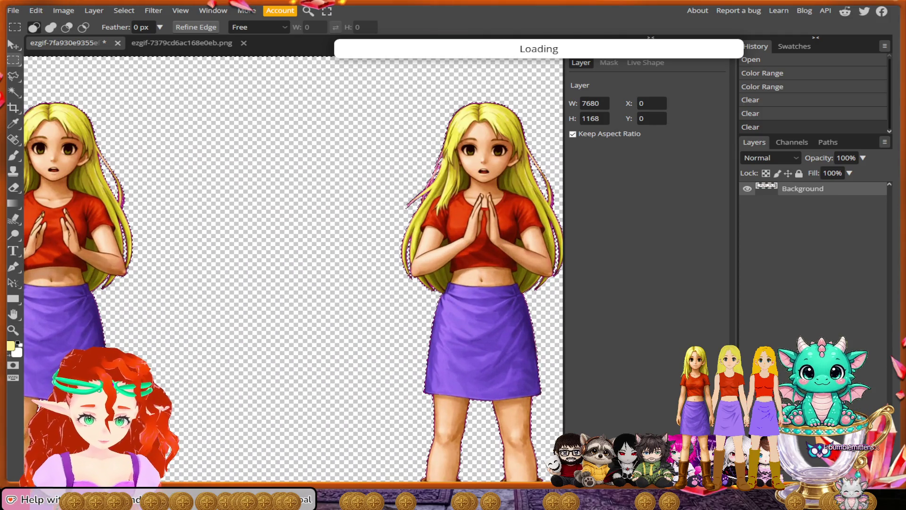
key("ctrl+z")
key("ctrl+z")
key("ctrl+z")
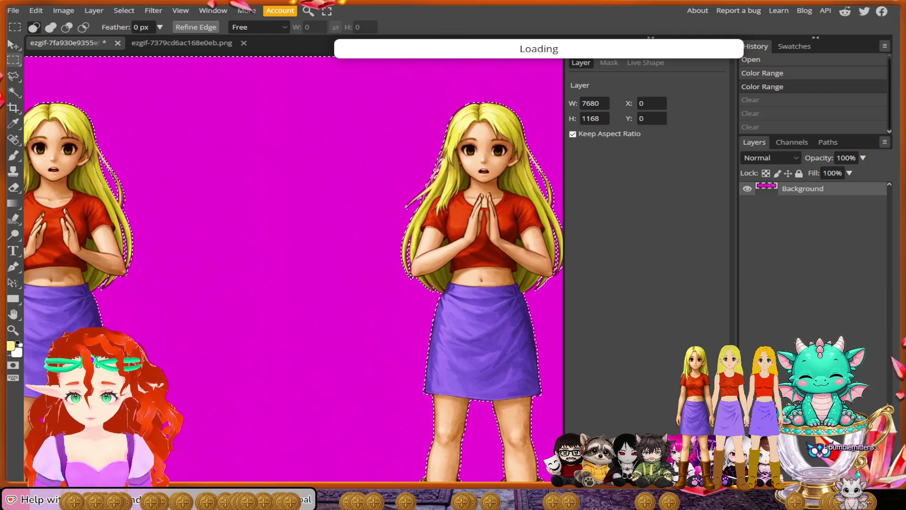
left_click(195, 27)
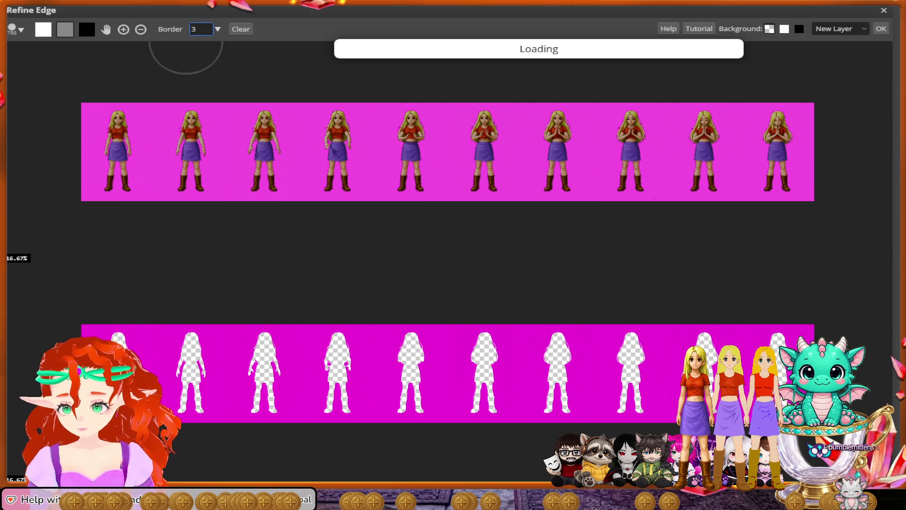
Invert the selection onto the girl figures and apply Refine Edge, outputting the cutout as a new layer
key("Return")
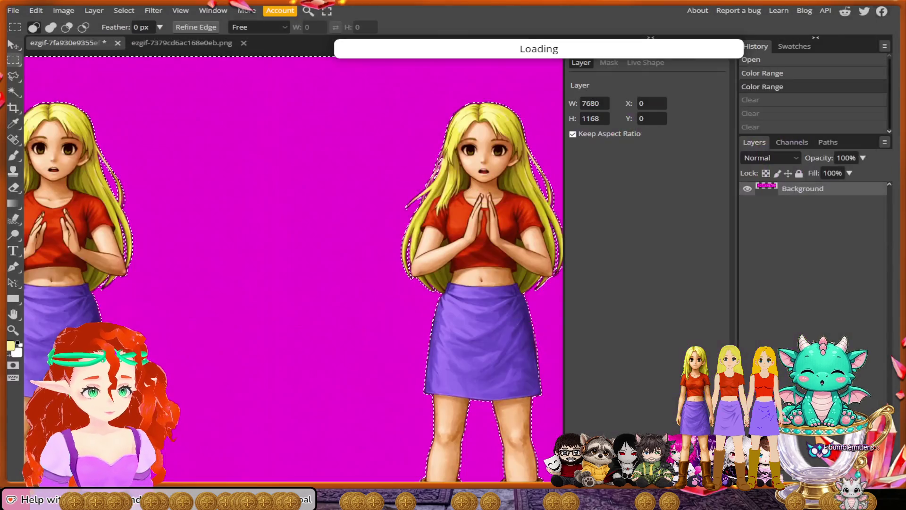
left_click(124, 10)
left_click(137, 55)
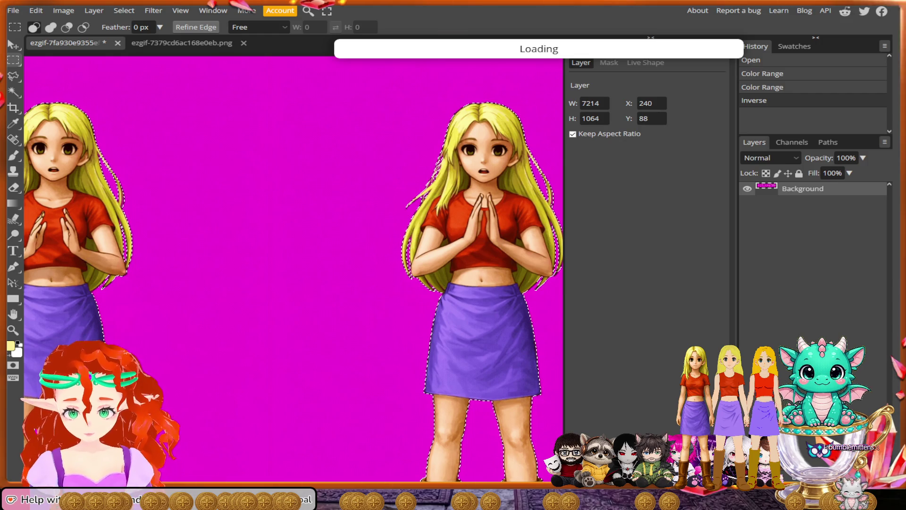
left_click(197, 27)
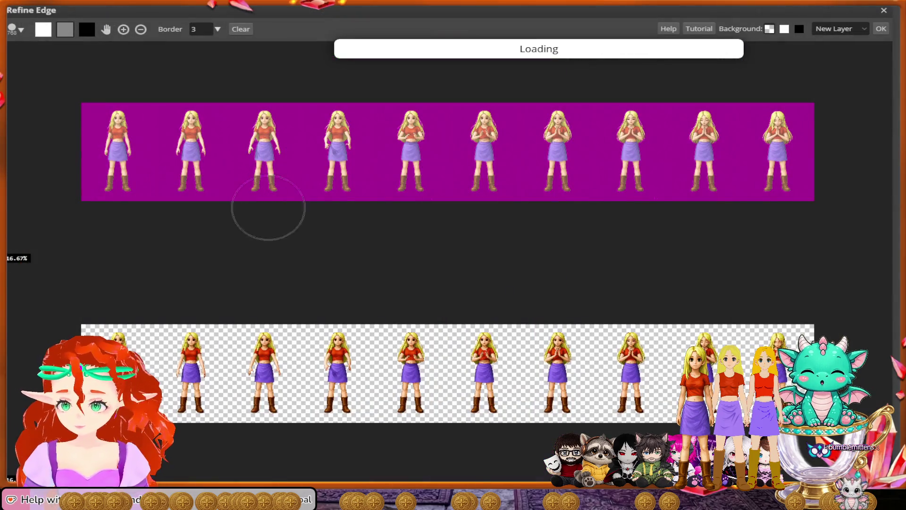
scroll(280, 266, "up", 1)
scroll(281, 266, "up", 2)
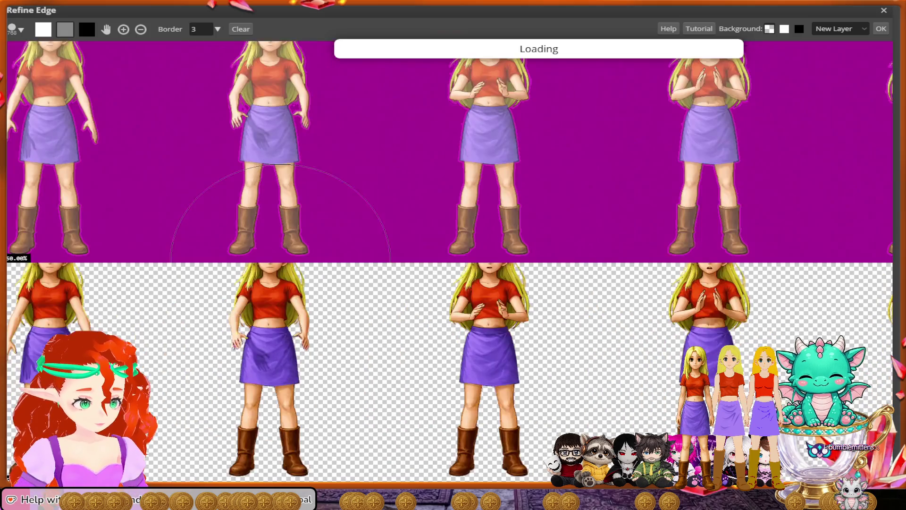
scroll(281, 266, "up", 1)
scroll(281, 273, "down", 1)
scroll(280, 277, "down", 1)
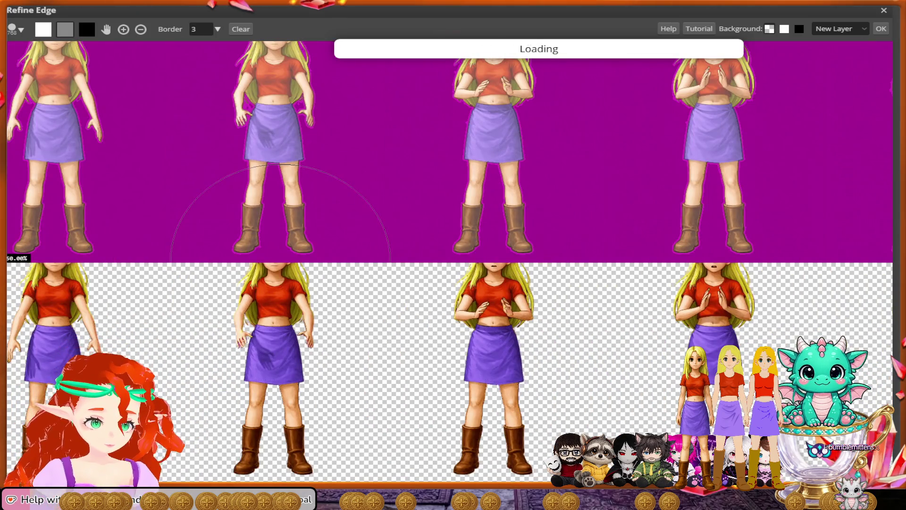
scroll(280, 276, "down", 1)
scroll(280, 277, "up", 1)
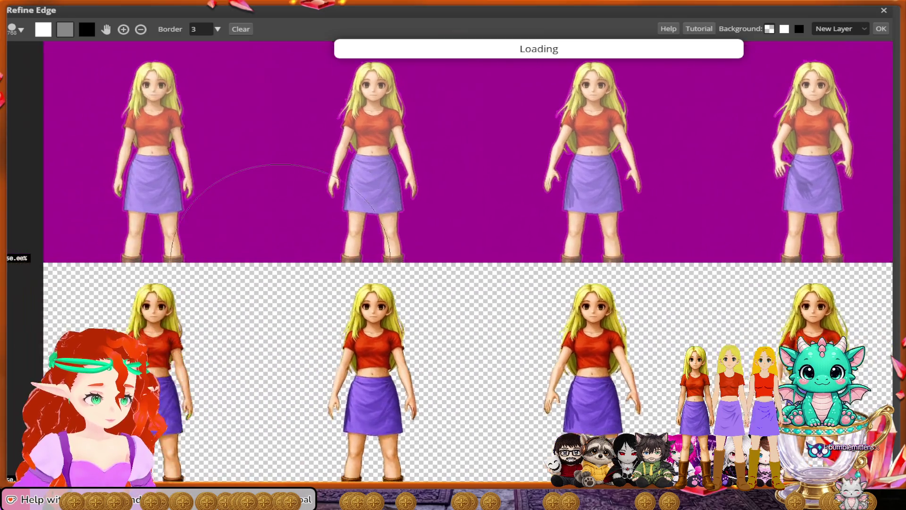
scroll(280, 273, "left", 5)
scroll(280, 270, "up", 2)
scroll(281, 269, "up", 1)
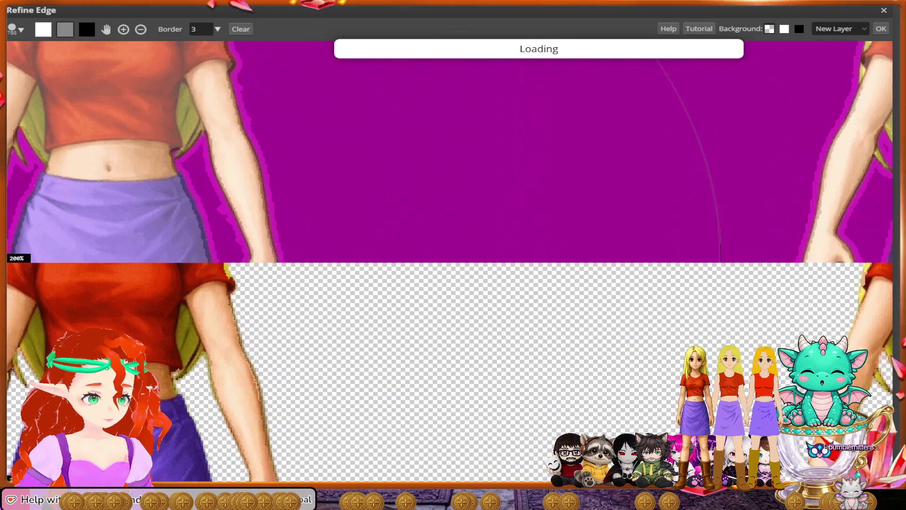
scroll(281, 269, "up", 1)
scroll(280, 269, "up", 1)
scroll(280, 269, "up", 2)
scroll(280, 269, "up", 2)
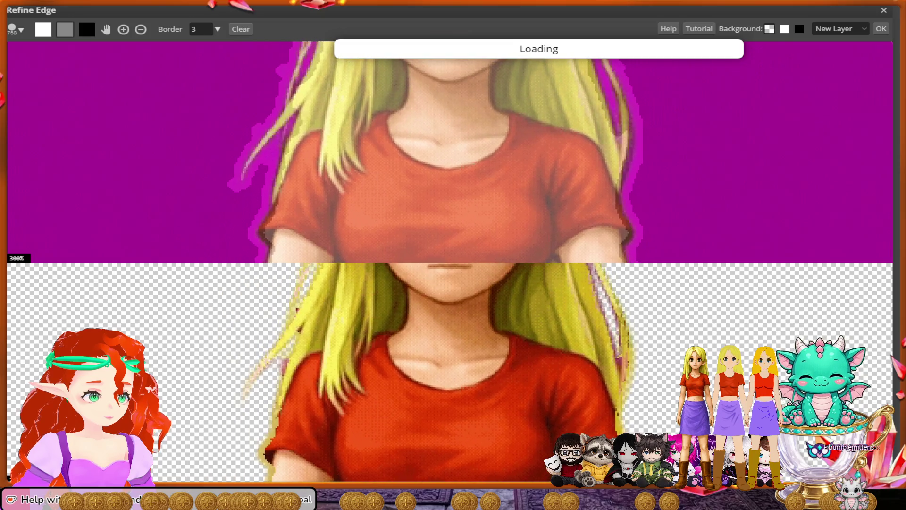
scroll(280, 269, "up", 2)
scroll(281, 269, "up", 2)
scroll(283, 286, "down", 1)
scroll(283, 287, "down", 1)
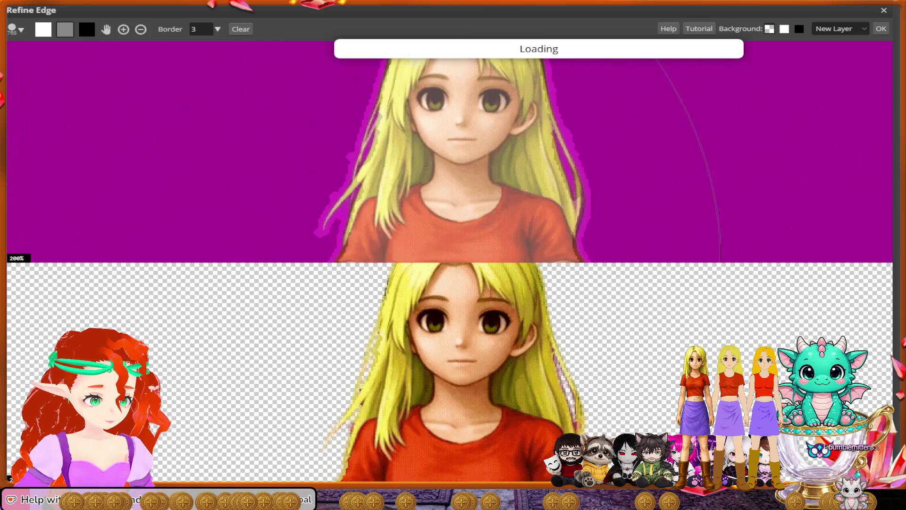
scroll(283, 287, "down", 1)
scroll(283, 287, "down", 1)
scroll(284, 286, "down", 1)
scroll(283, 287, "right", 2)
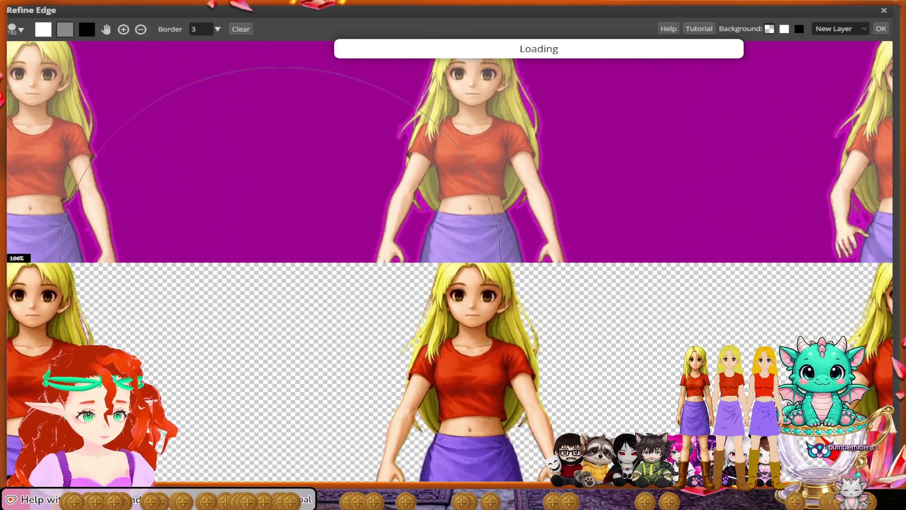
scroll(283, 287, "right", 1)
scroll(283, 286, "right", 2)
scroll(283, 287, "right", 2)
scroll(284, 286, "right", 2)
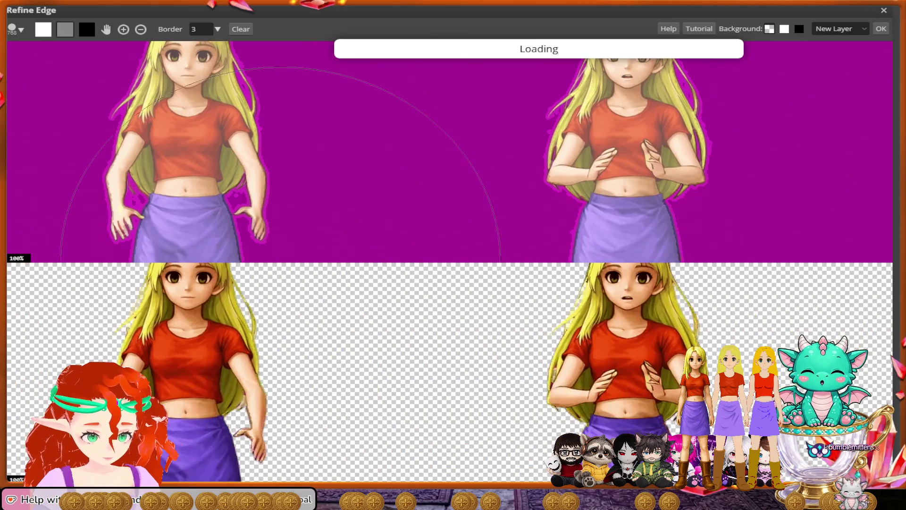
scroll(283, 287, "right", 2)
scroll(283, 287, "right", 2)
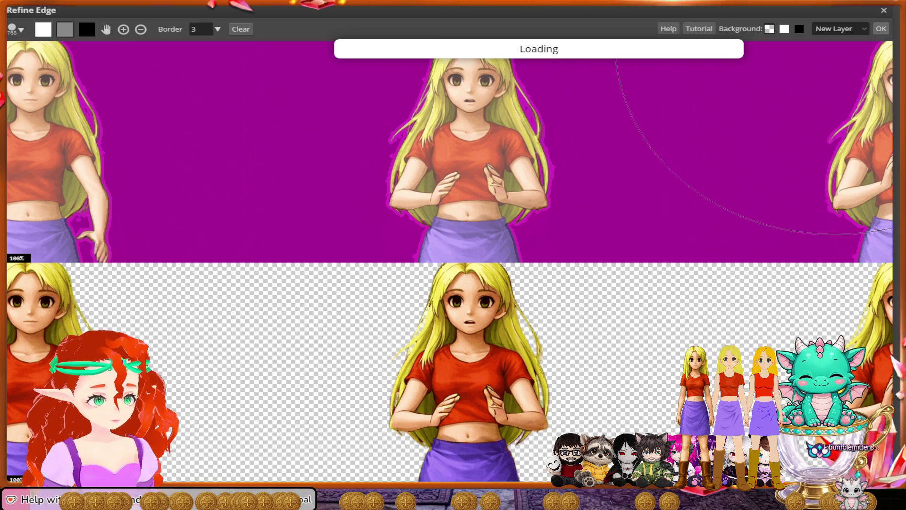
left_click(881, 28)
scroll(294, 276, "down", 1)
scroll(294, 276, "down", 1)
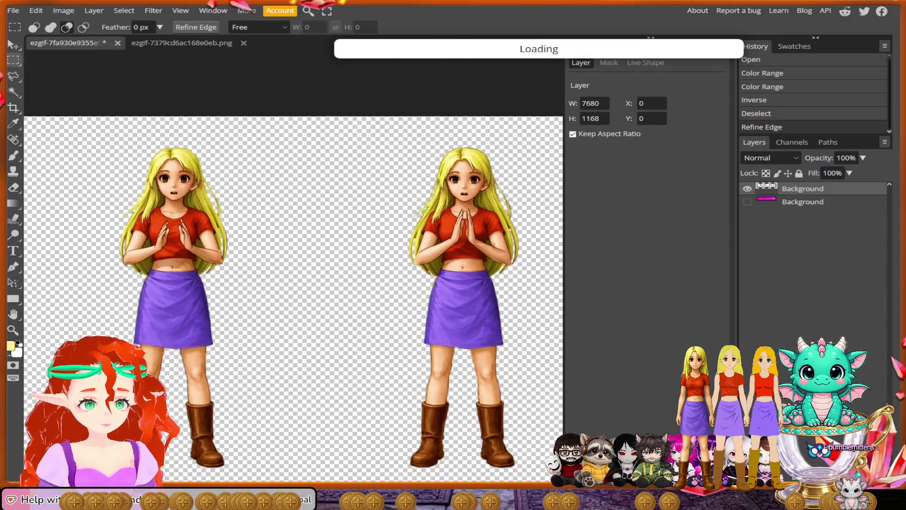
scroll(293, 276, "down", 1)
scroll(294, 277, "down", 1)
Export the cut-out girl sheet as a PNG and dismiss the ad-blocker notice
left_click(13, 10)
mouse_move(43, 161)
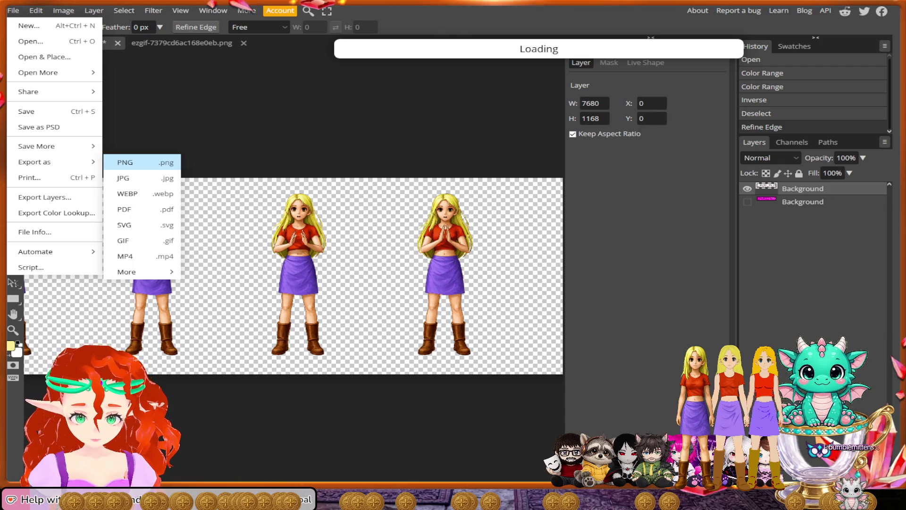
left_click(124, 162)
left_click(436, 224)
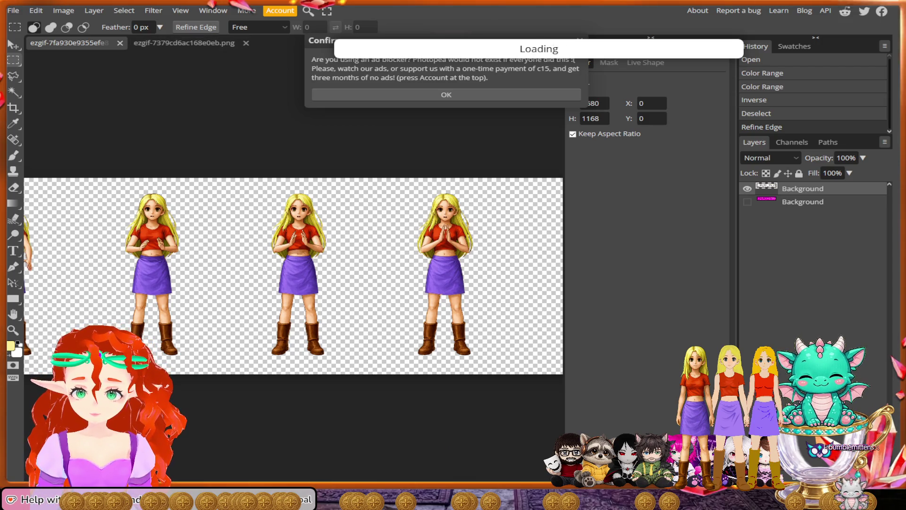
key("Return")
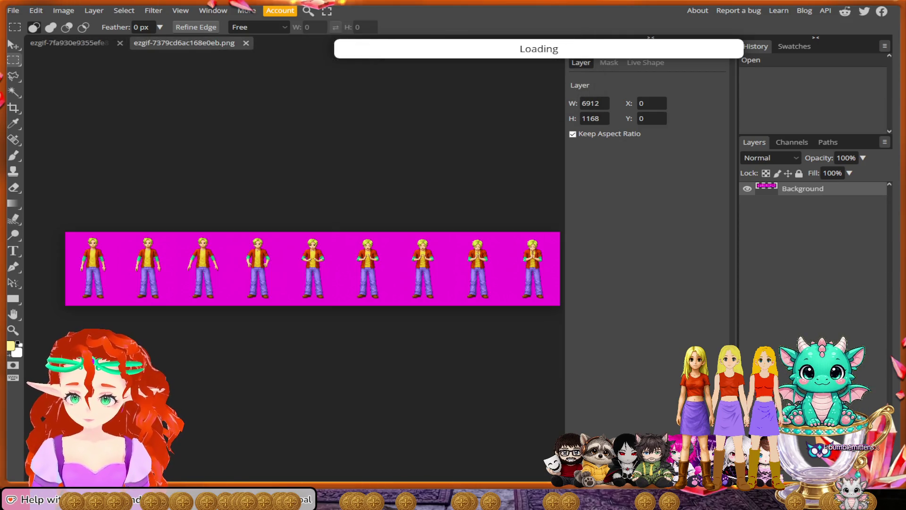
scroll(311, 301, "up", 2)
scroll(312, 301, "up", 2)
scroll(311, 301, "down", 2)
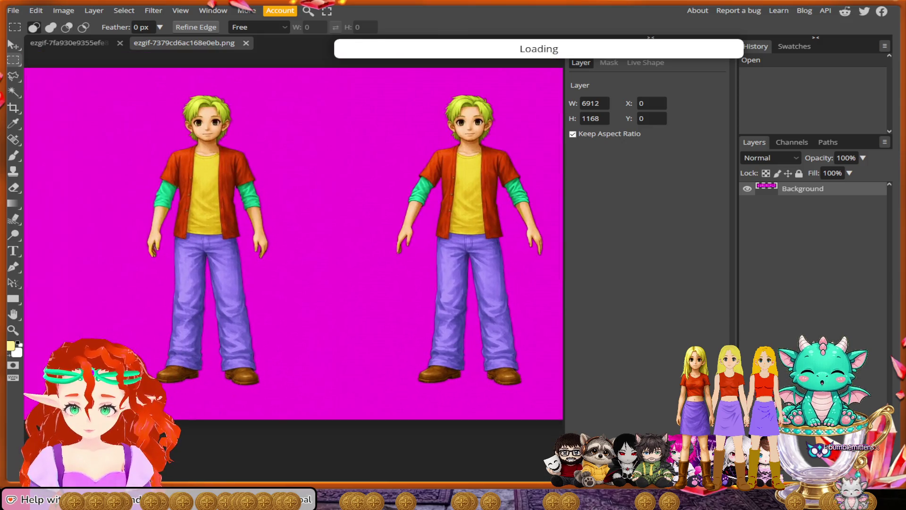
Select the boy sheet's magenta background with Select > Color Range
left_click(94, 10)
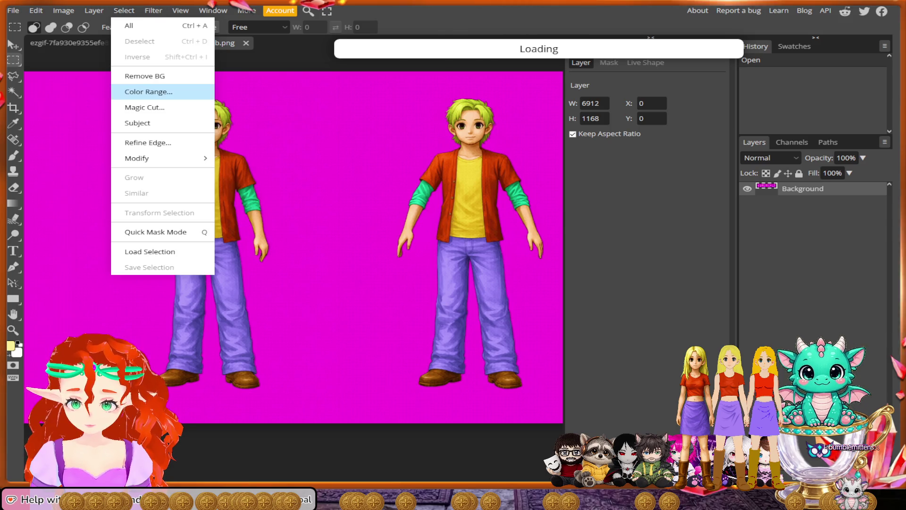
left_click(145, 91)
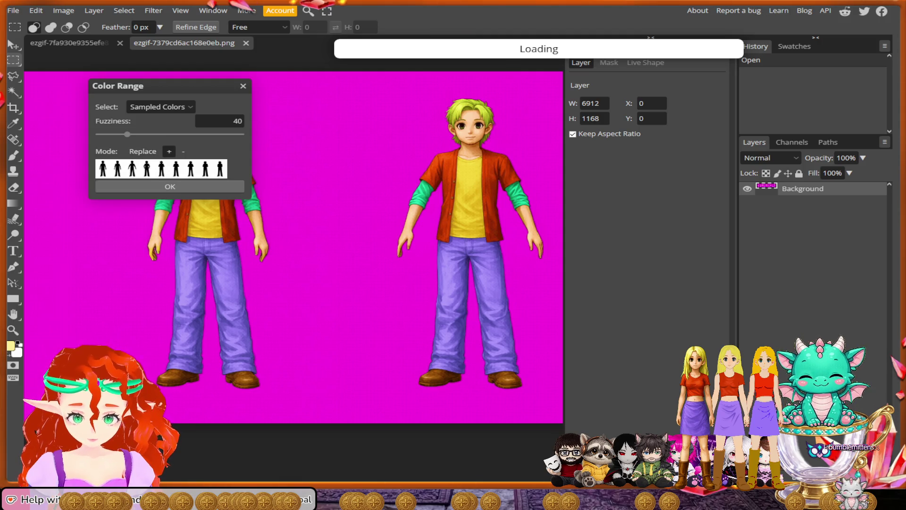
key("Return")
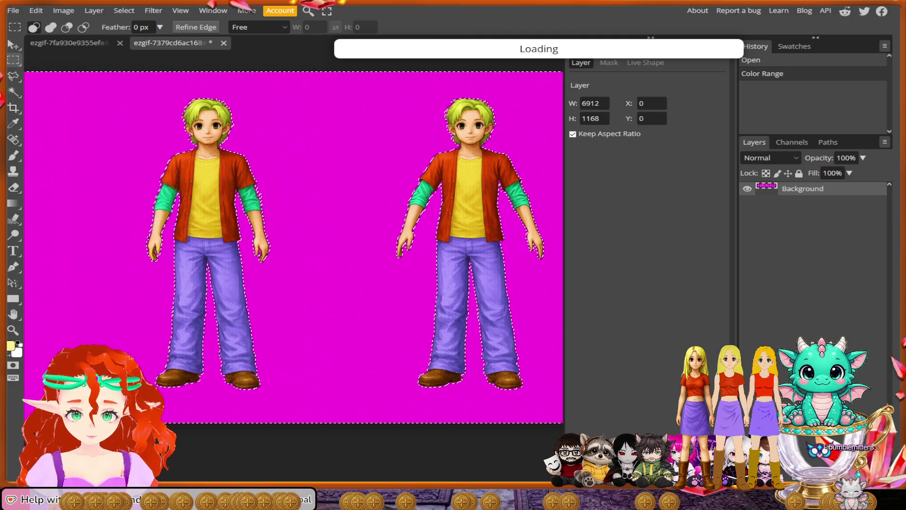
Invert the selection so only the boy figures are selected, ready for edge refinement
left_click(124, 10)
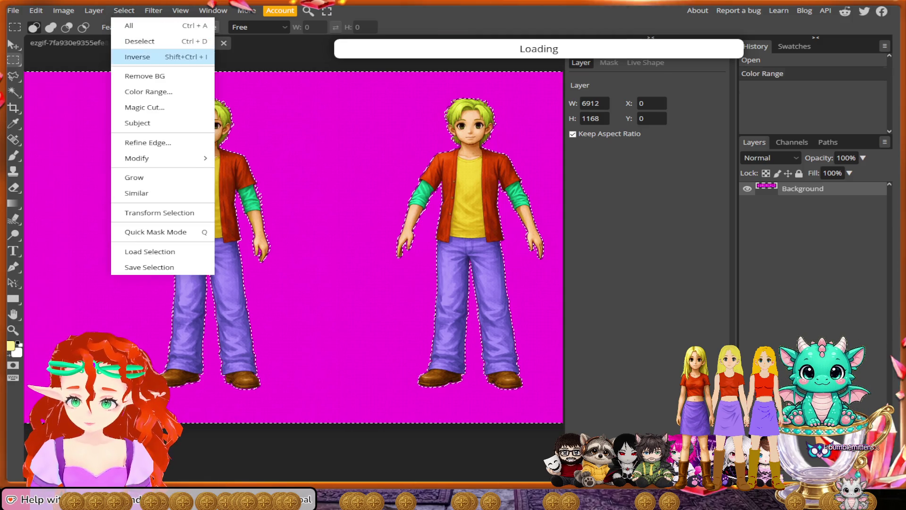
left_click(130, 57)
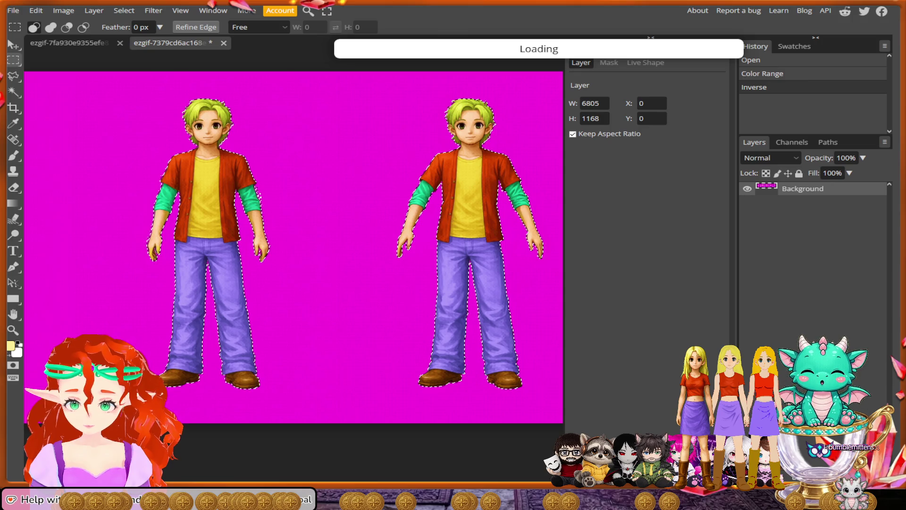
left_click(196, 27)
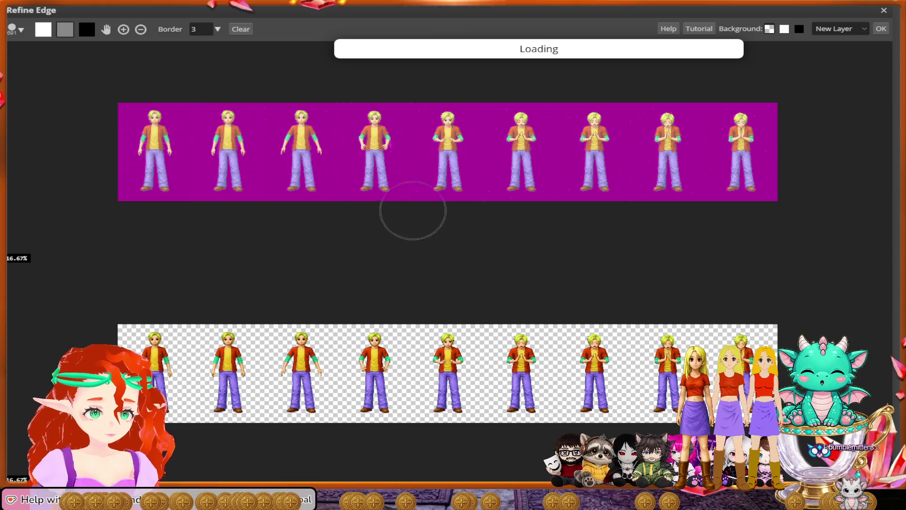
Apply Refine Edge so the boy frames land on a new transparent layer
key("Return")
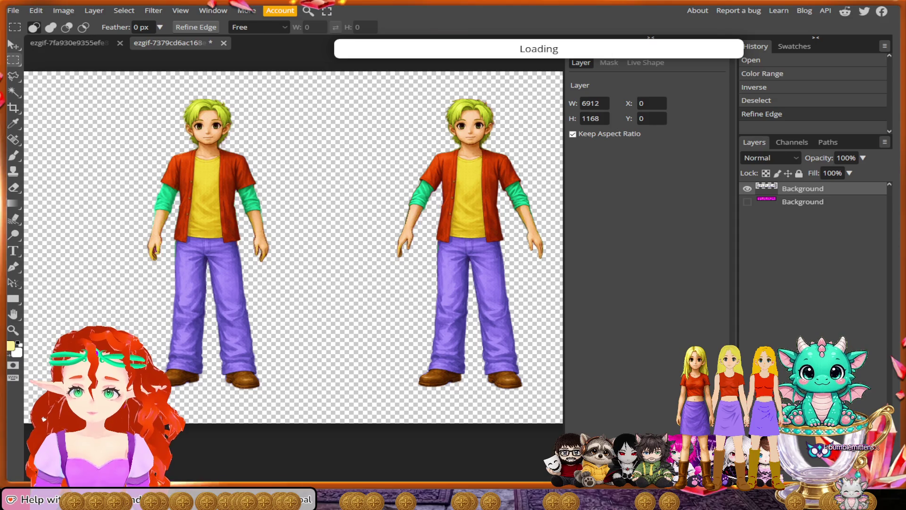
left_click(13, 10)
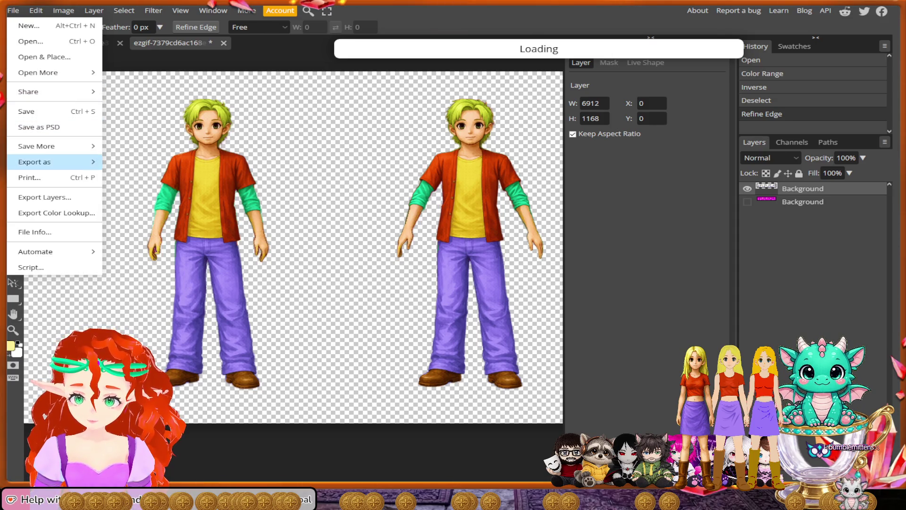
Export the transparent boy sheet as a PNG and dismiss the ad-blocker notice
left_click(124, 162)
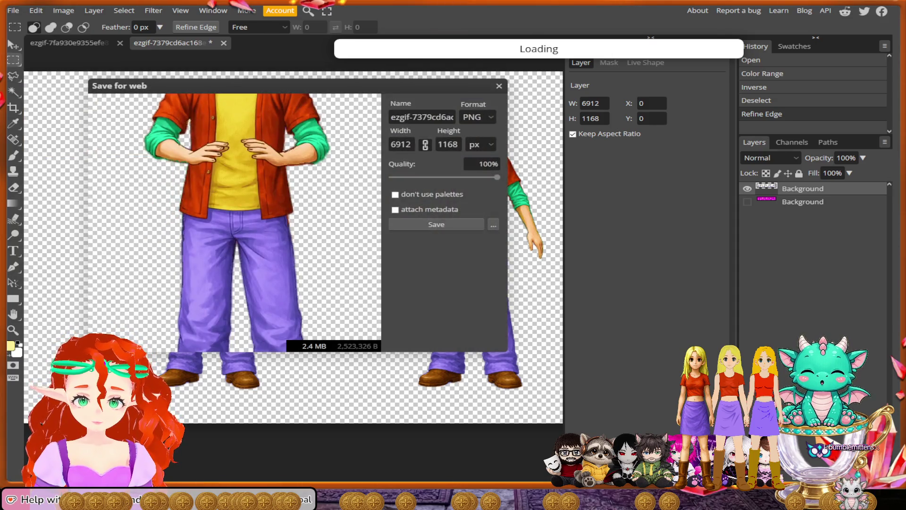
key("Return")
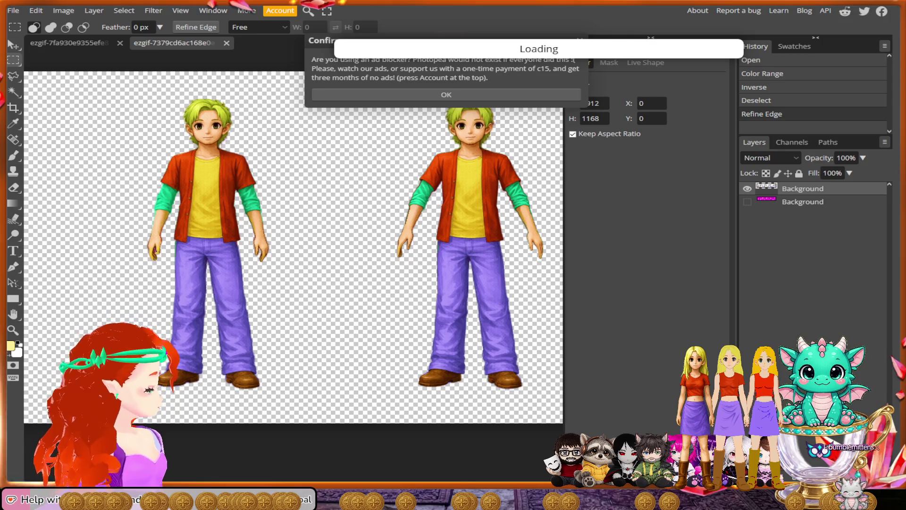
key("Return")
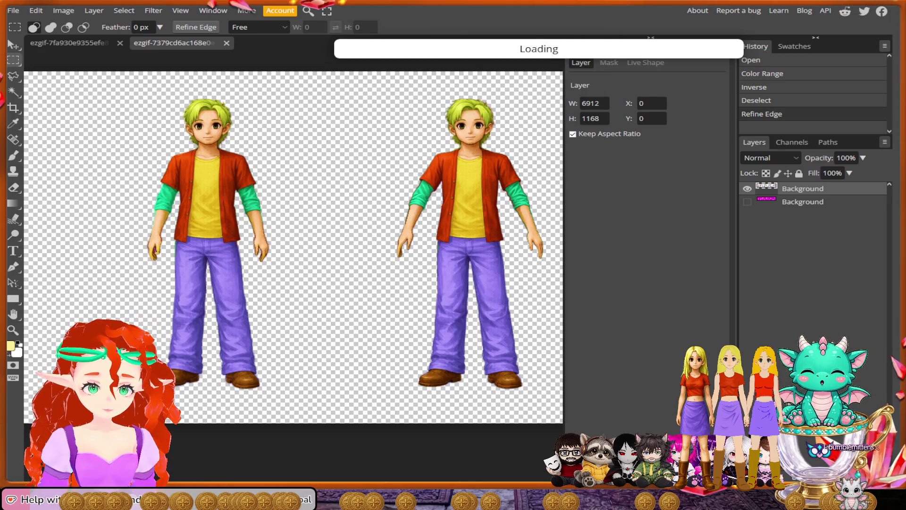
scroll(264, 171, "down", 1)
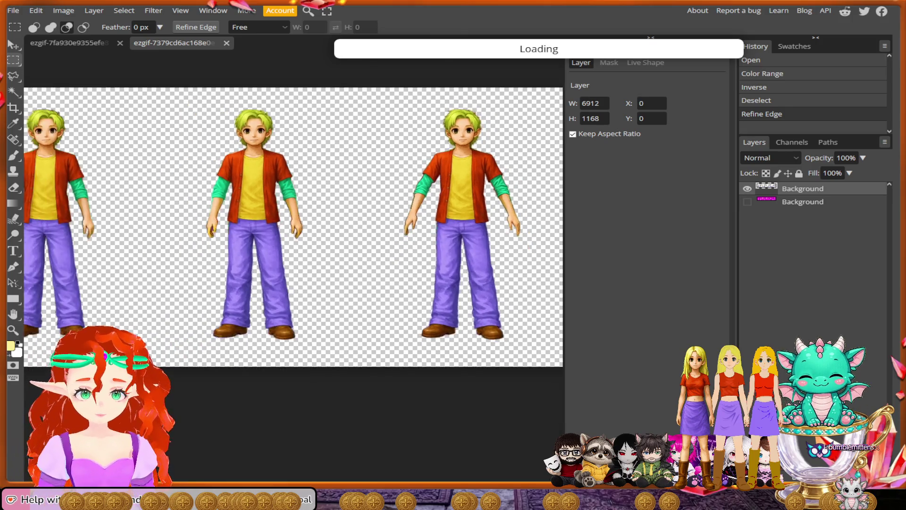
scroll(264, 171, "down", 2)
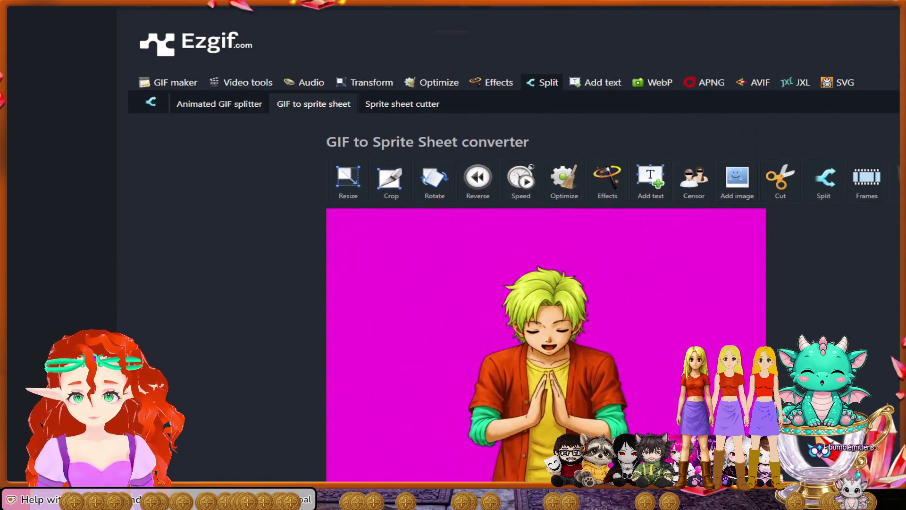
Load the girl PNG into the sprite sheet cutter and cut it by 10 columns and 1 row
left_click(402, 106)
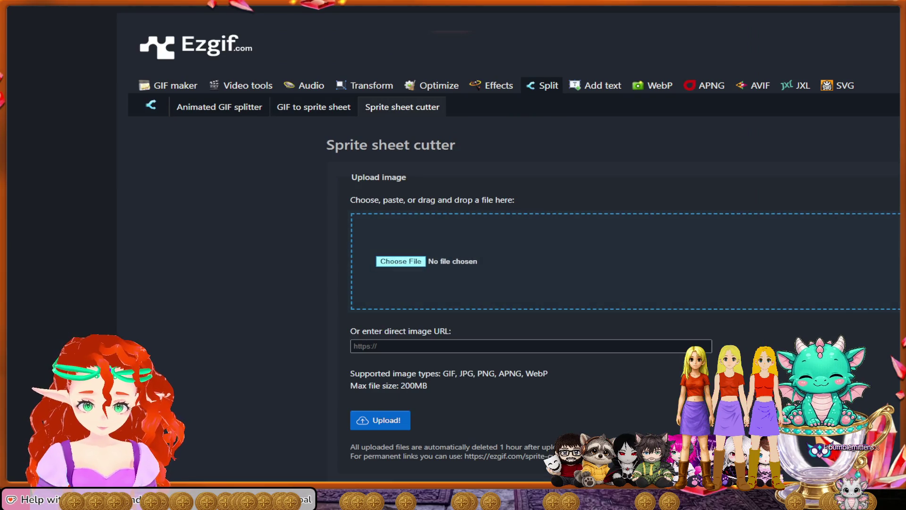
left_click_drag(623, 262, 496, 261)
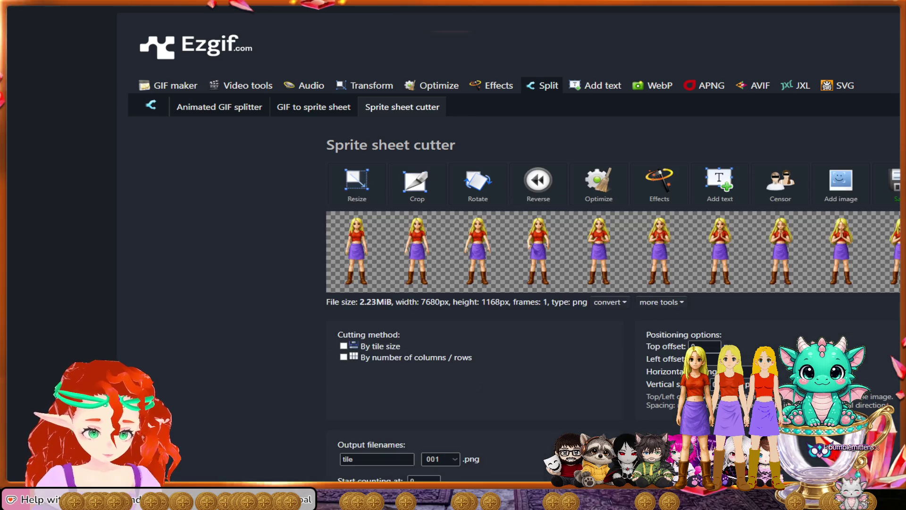
scroll(510, 255, "down", 3)
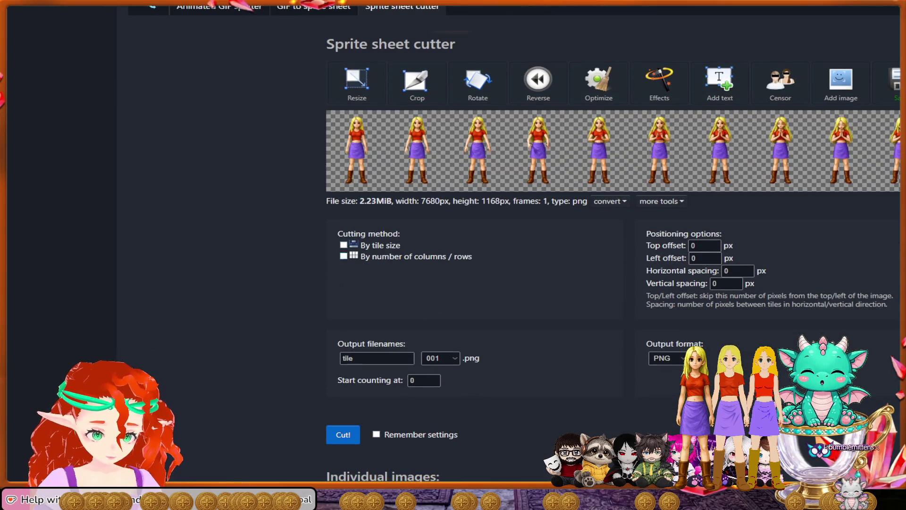
left_click(344, 256)
type("10")
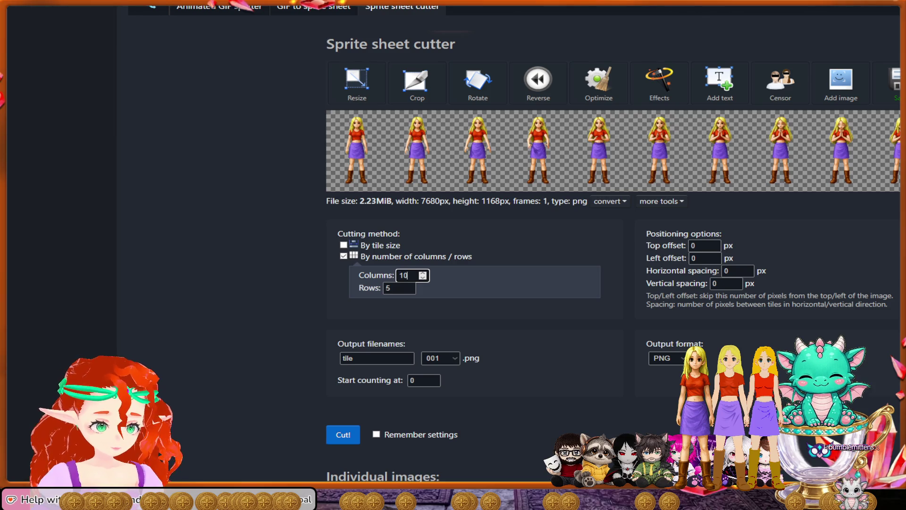
key("Tab")
type("1")
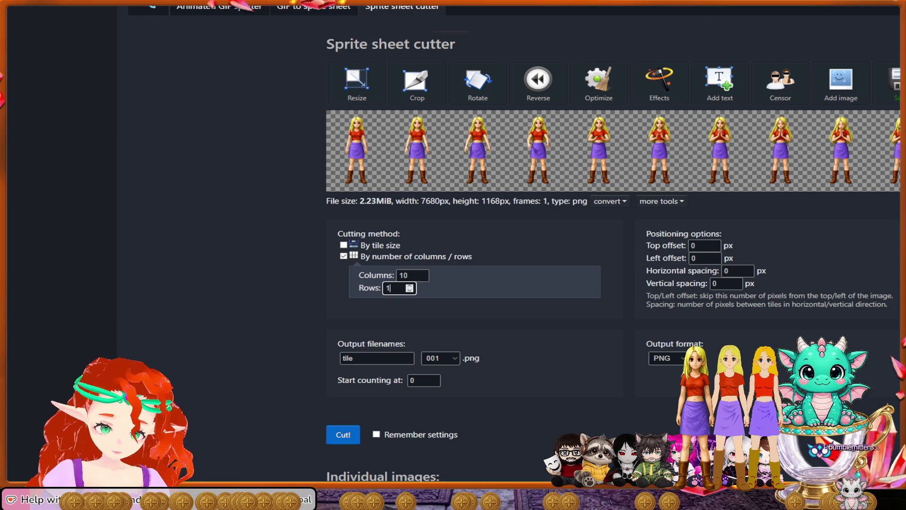
key("Return")
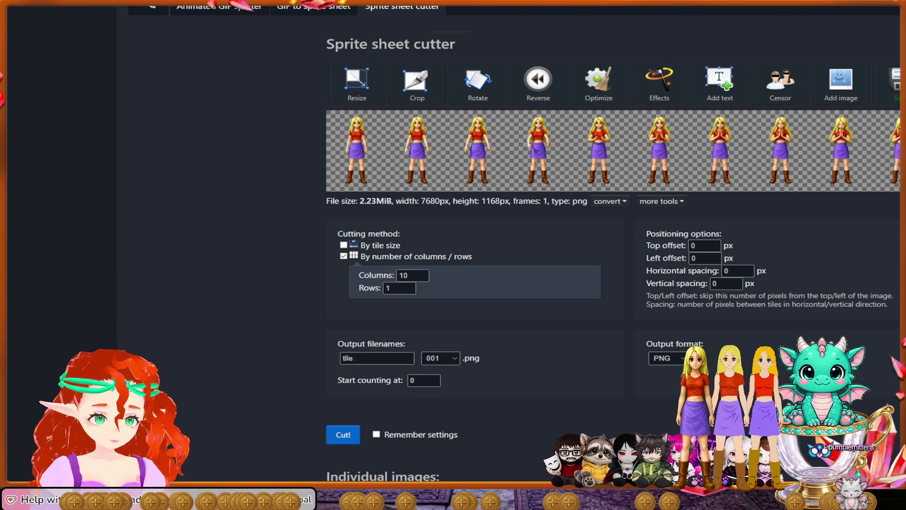
scroll(609, 254, "down", 2)
scroll(609, 255, "down", 3)
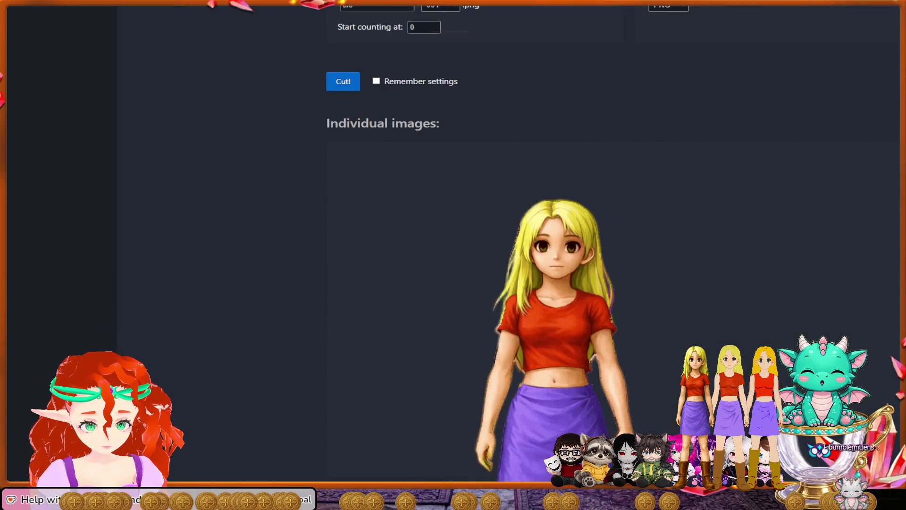
scroll(609, 255, "down", 3)
scroll(609, 255, "up", 1)
scroll(609, 254, "down", 3)
scroll(609, 255, "down", 3)
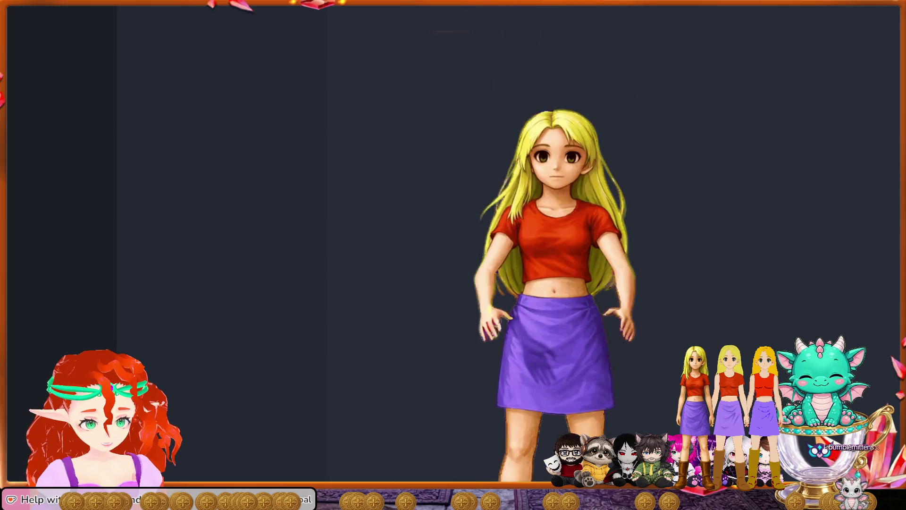
scroll(609, 255, "down", 3)
scroll(609, 255, "down", 3)
scroll(556, 255, "down", 3)
scroll(555, 254, "down", 3)
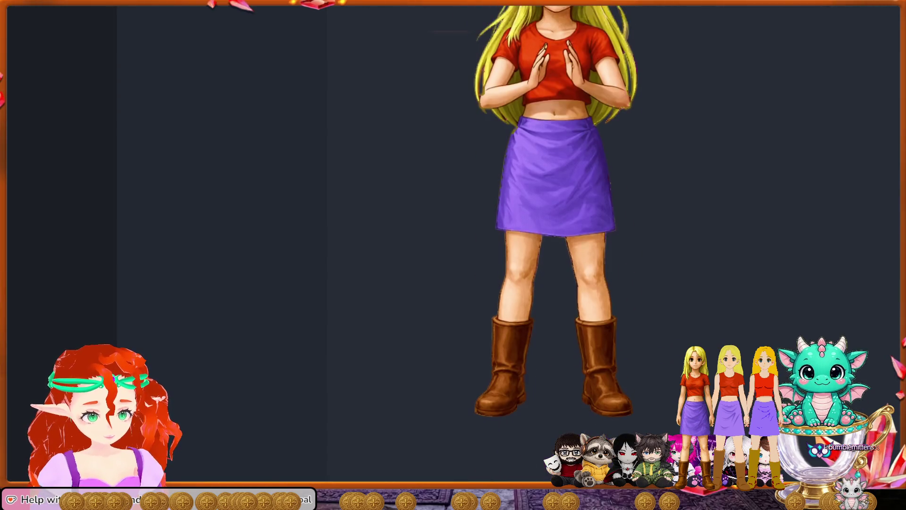
scroll(556, 255, "down", 3)
scroll(556, 255, "down", 3)
scroll(556, 255, "down", 3)
scroll(555, 255, "down", 3)
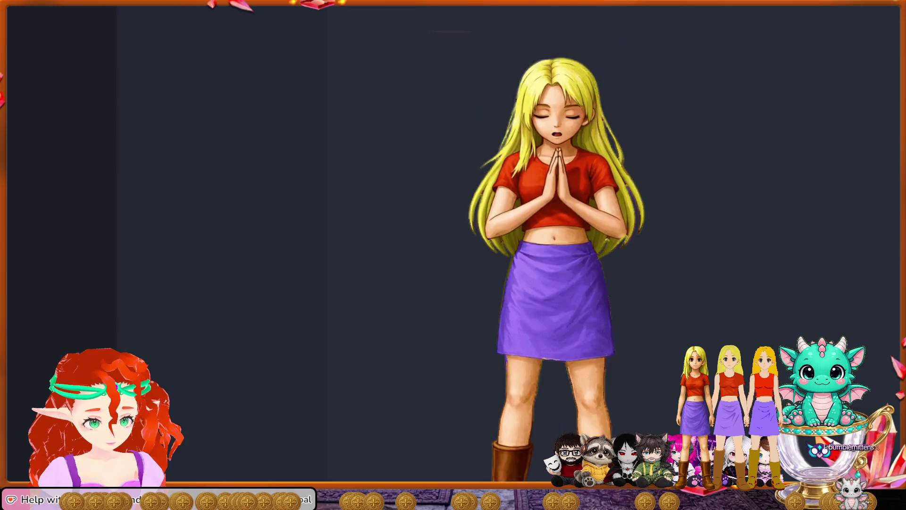
scroll(555, 255, "down", 3)
scroll(555, 255, "down", 3)
scroll(556, 255, "down", 3)
scroll(555, 255, "up", 5)
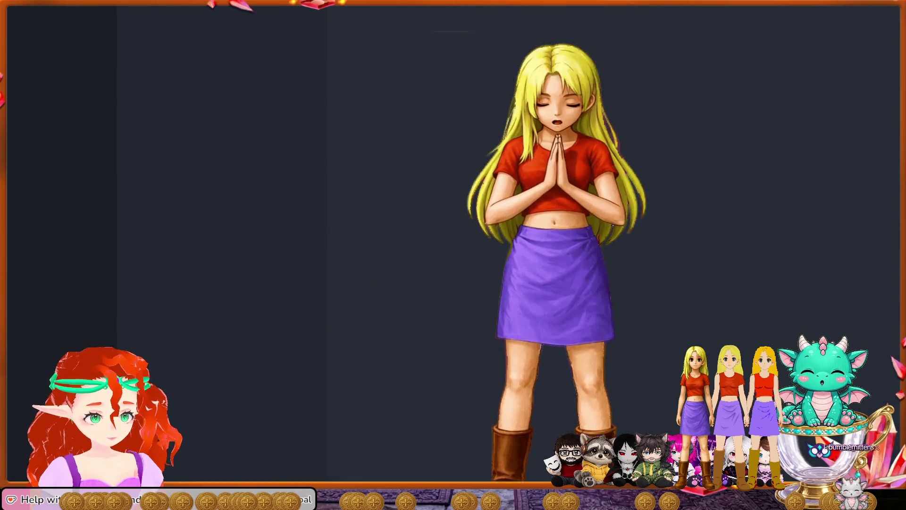
scroll(556, 255, "up", 1)
scroll(555, 255, "down", 1)
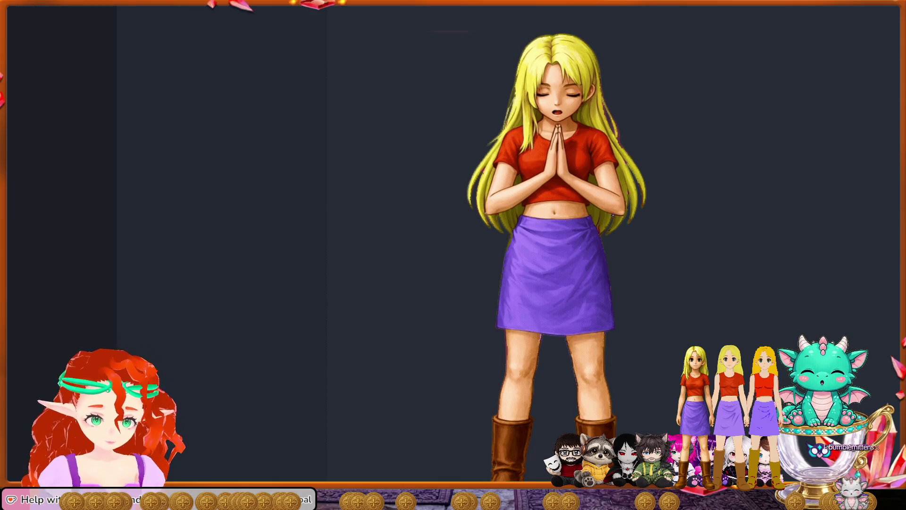
Switch back from the Ezgif results to the Photopea editor
key("alt+Tab")
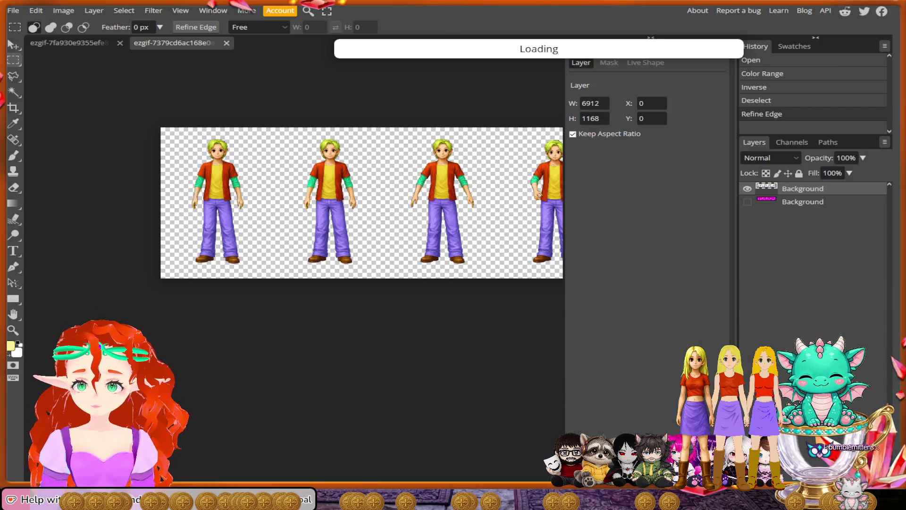
Switch to the girl sheet document and clone skin over the left end of one girl's mouth
left_click(67, 43)
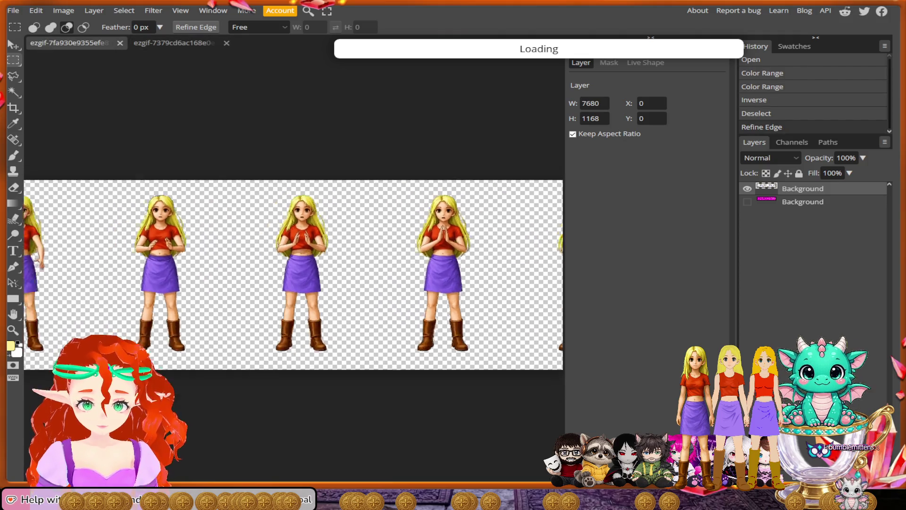
scroll(293, 288, "up", 2)
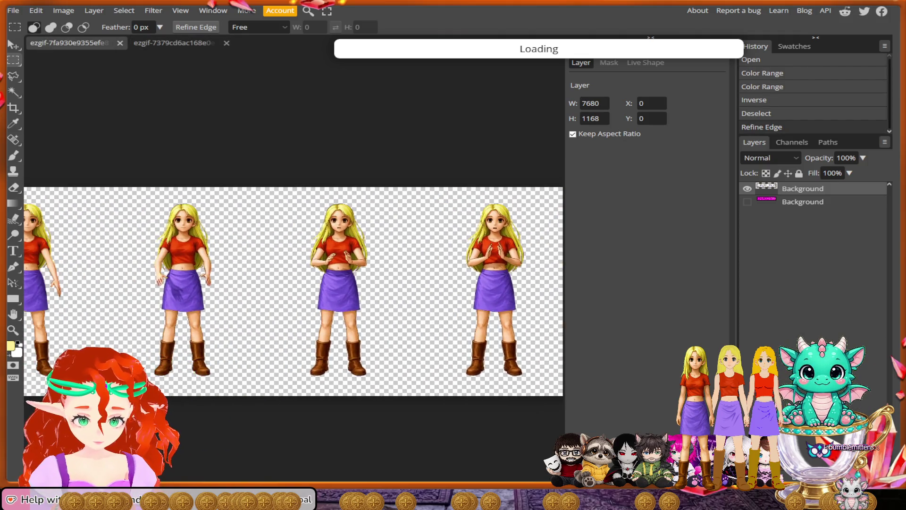
scroll(293, 290, "left", 1)
scroll(293, 290, "up", 2)
scroll(294, 290, "up", 2)
scroll(294, 290, "up", 2)
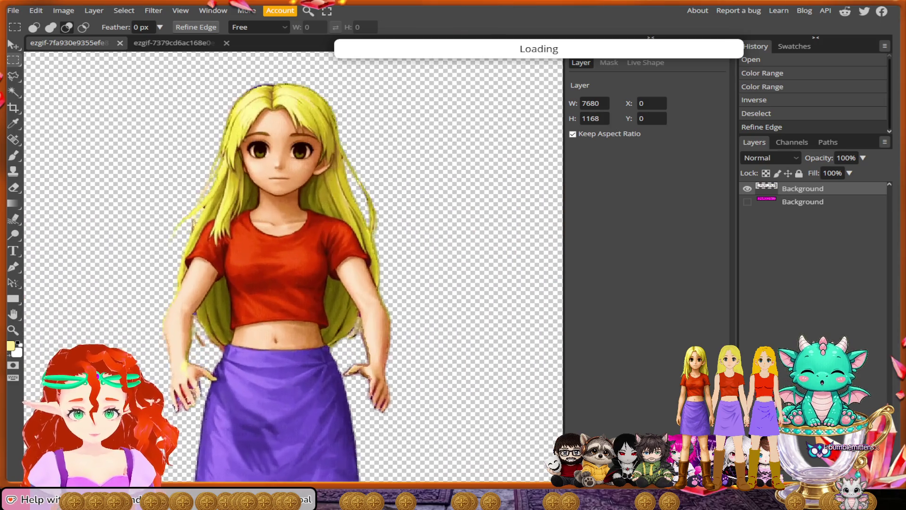
scroll(293, 290, "up", 2)
scroll(293, 290, "up", 1)
scroll(293, 290, "up", 1)
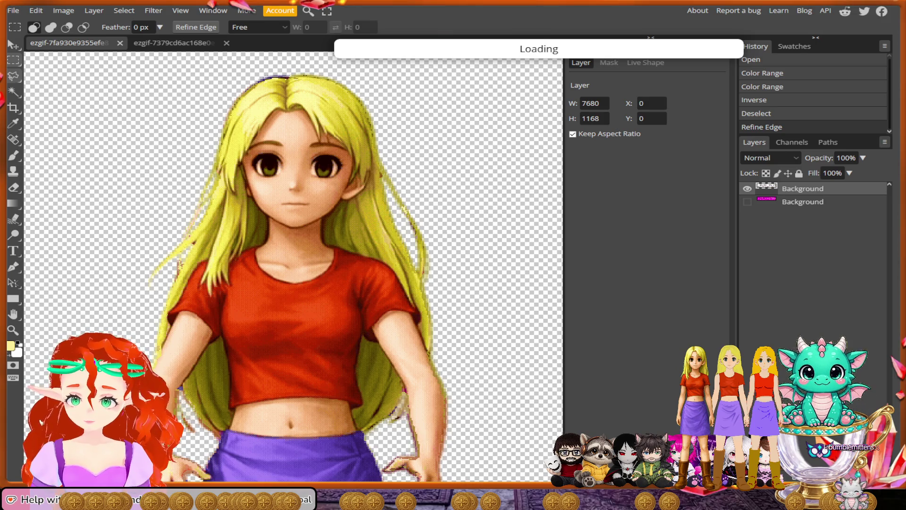
left_click(13, 139)
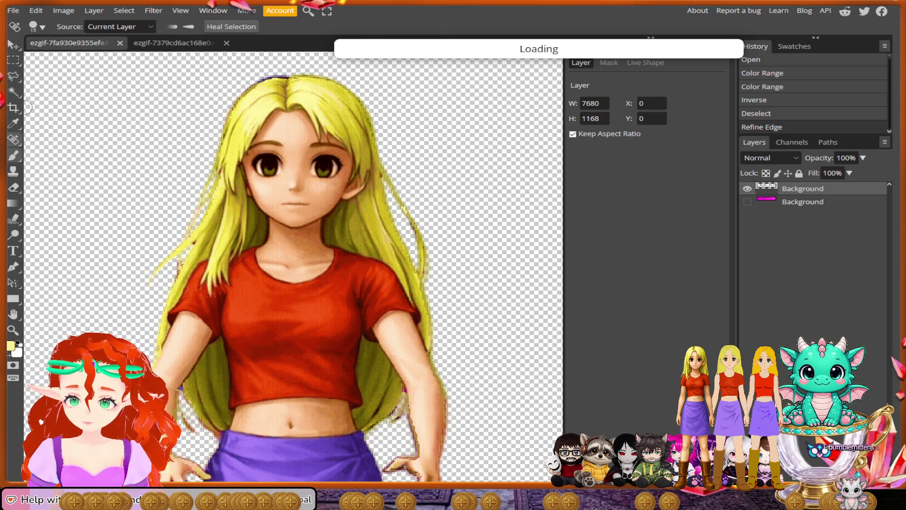
left_click(13, 171)
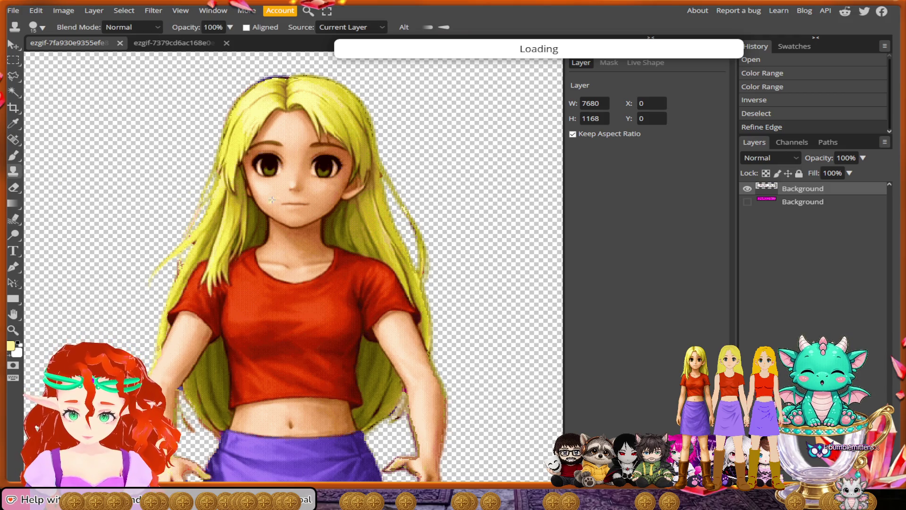
scroll(277, 217, "up", 2)
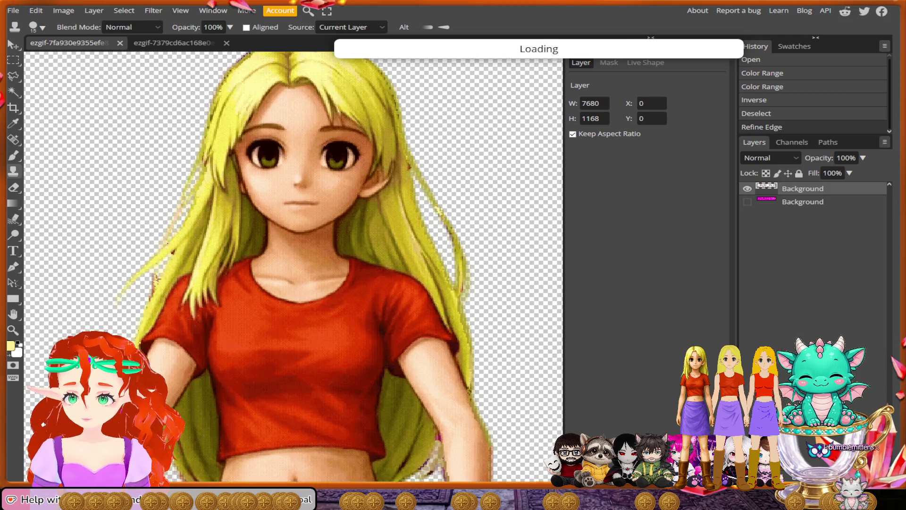
scroll(277, 216, "up", 2)
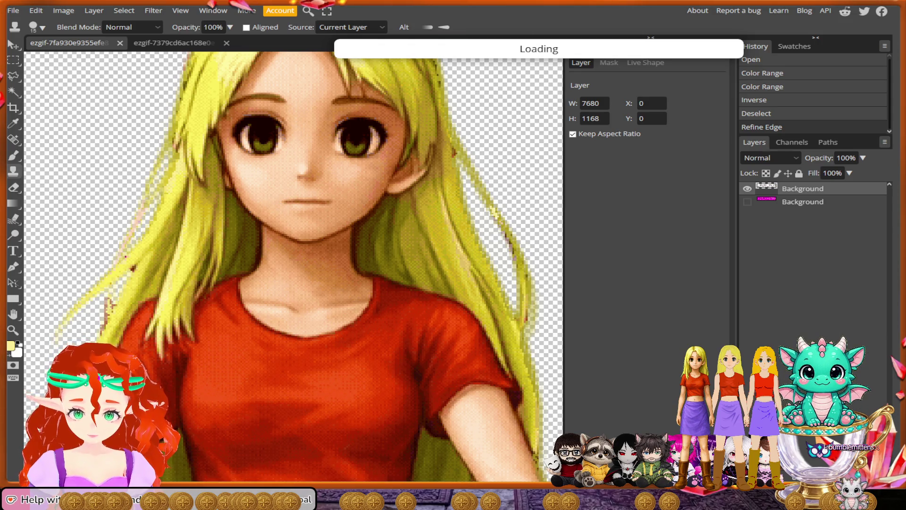
left_click_drag(283, 201, 290, 204)
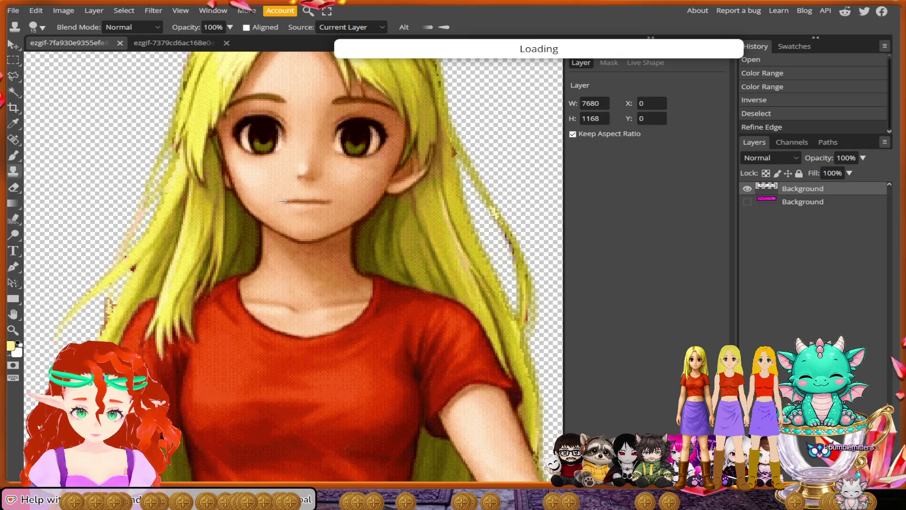
scroll(284, 201, "down", 1)
scroll(283, 201, "down", 1)
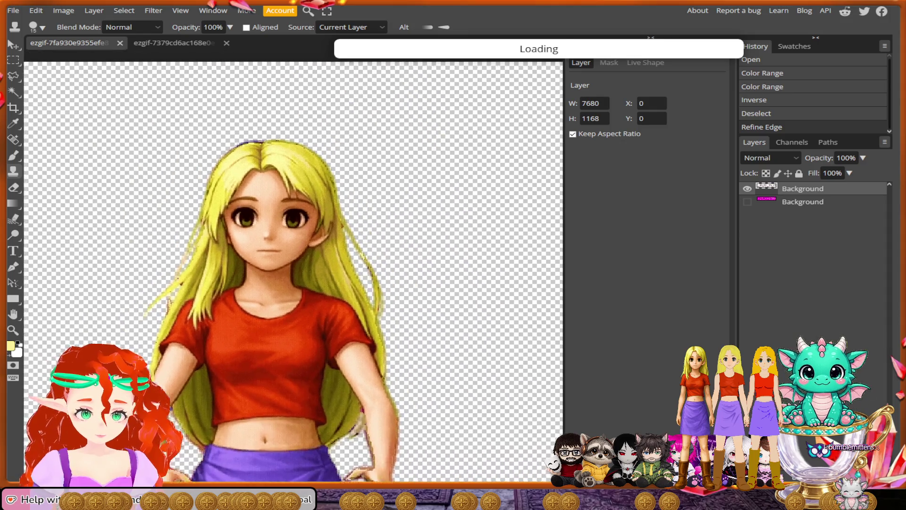
scroll(283, 201, "up", 1)
scroll(283, 201, "right", 3)
scroll(283, 201, "right", 2)
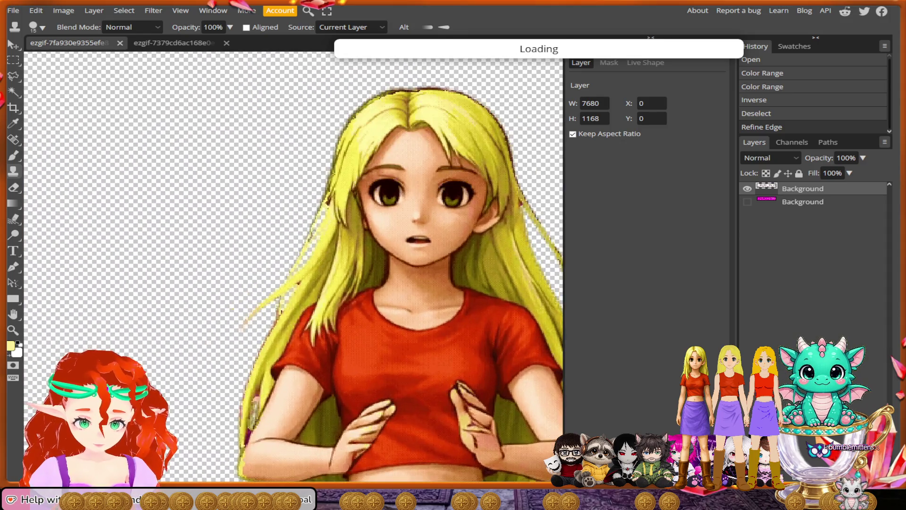
scroll(316, 261, "up", 1)
scroll(316, 261, "up", 1)
Clone skin over the first frame's open mouth until it reads as closed
left_click_drag(354, 253, 316, 261)
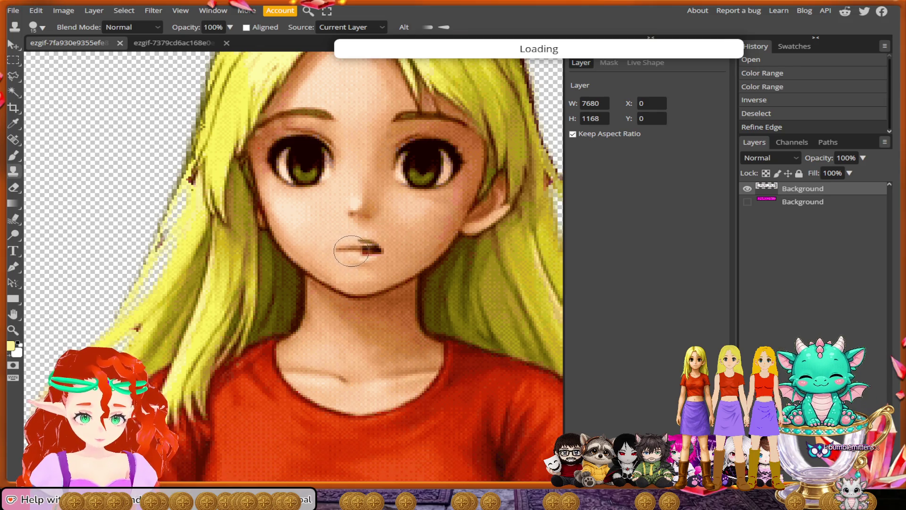
left_click_drag(351, 252, 366, 253)
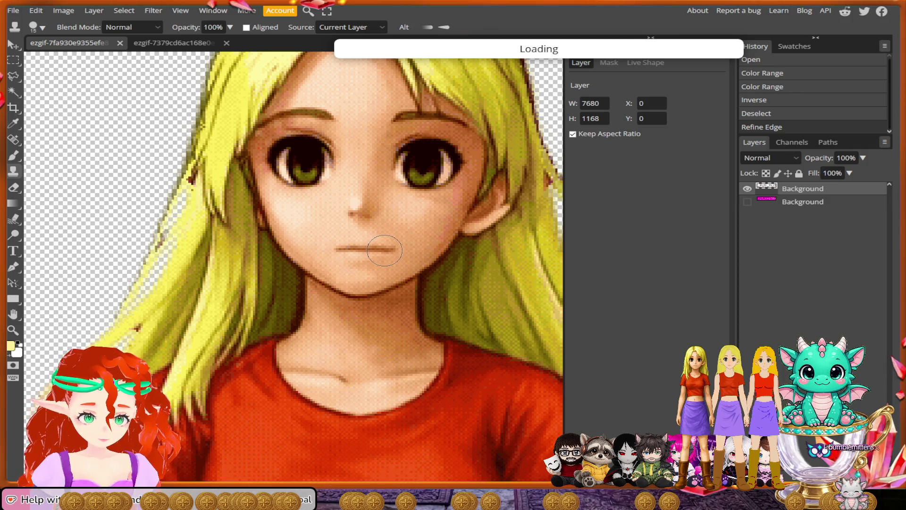
left_click_drag(384, 250, 376, 246)
scroll(397, 283, "down", 1)
scroll(397, 283, "down", 2)
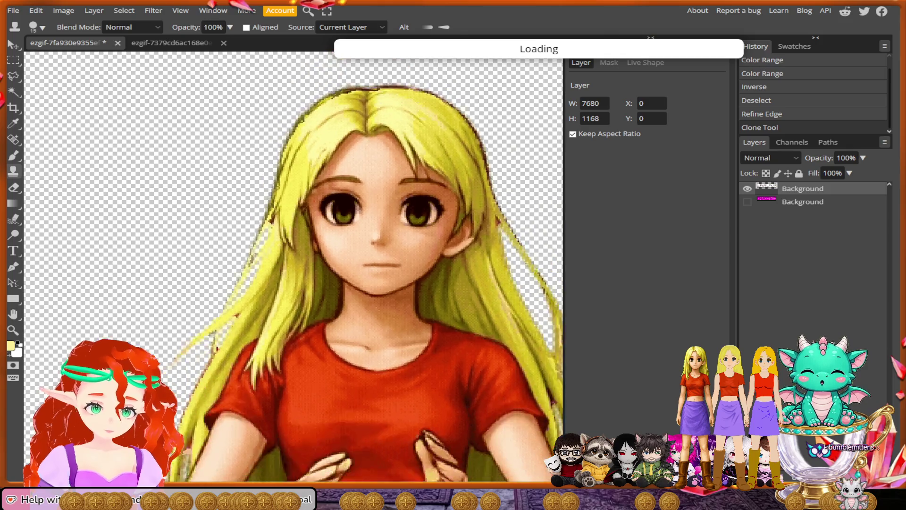
scroll(397, 284, "down", 1)
scroll(499, 334, "down", 1)
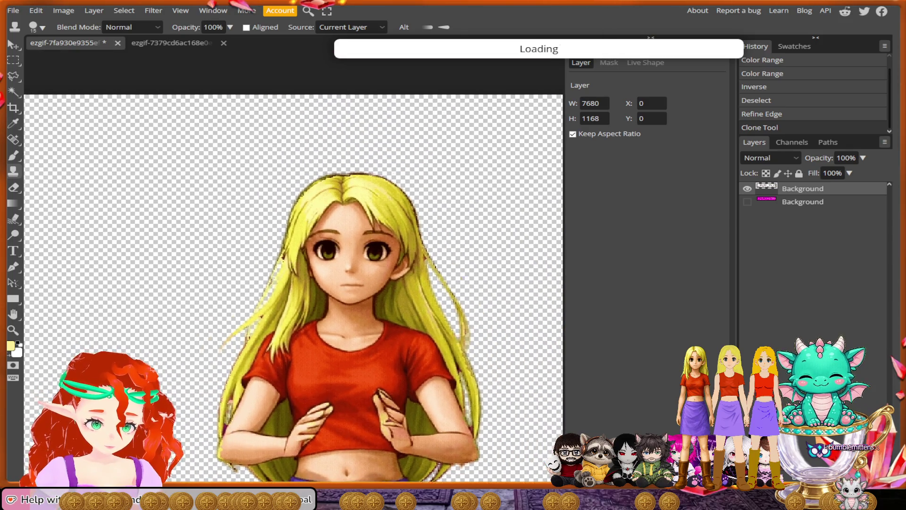
scroll(454, 339, "right", 3)
scroll(504, 340, "right", 2)
scroll(475, 324, "right", 3)
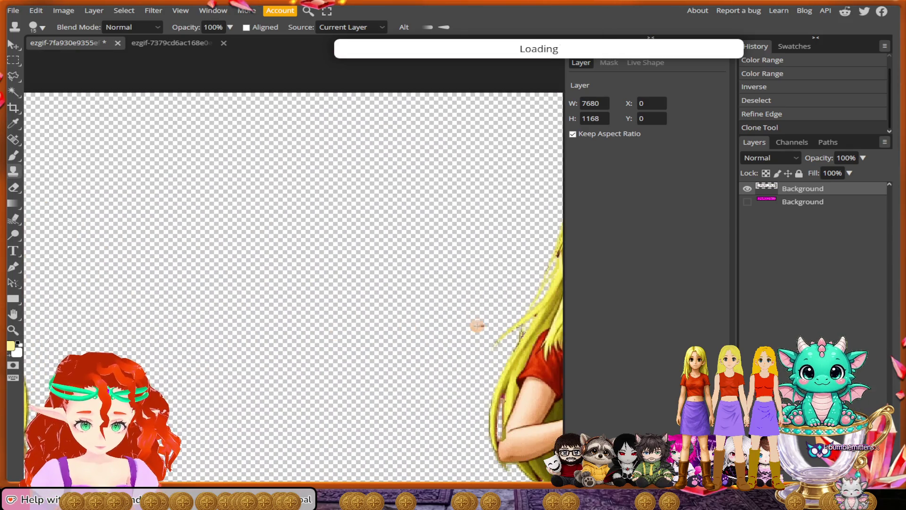
scroll(475, 324, "right", 3)
scroll(475, 324, "right", 2)
scroll(324, 287, "up", 1)
scroll(324, 286, "up", 1)
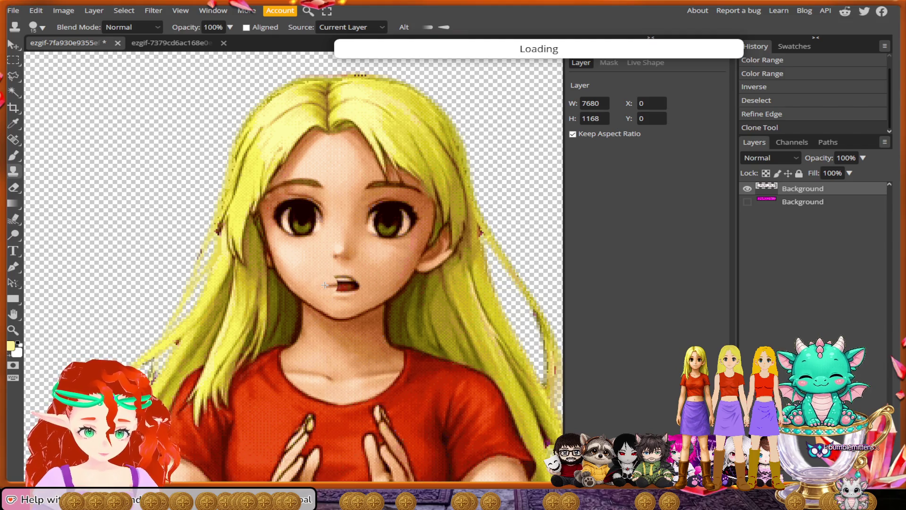
Stamp skin tone over the red open mouth on a second frame
left_click_drag(327, 285, 345, 289)
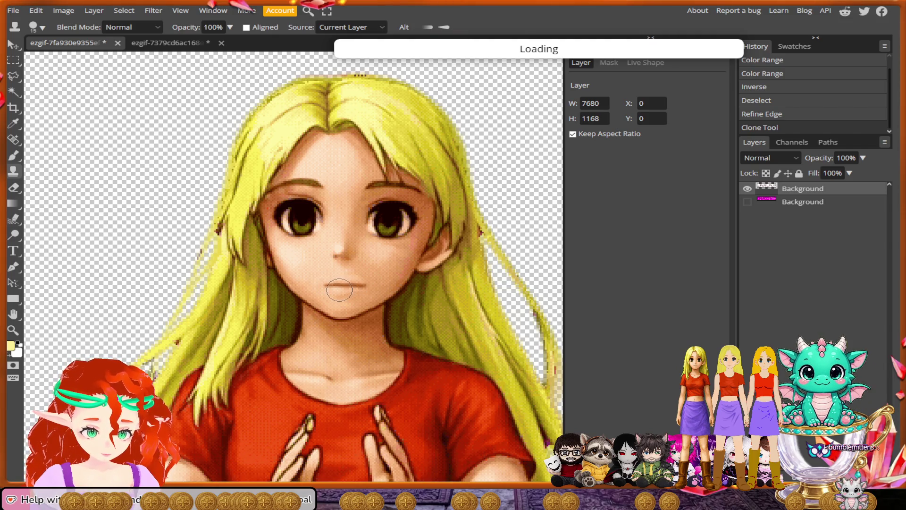
left_click(340, 289)
scroll(396, 283, "down", 1)
scroll(400, 276, "down", 1)
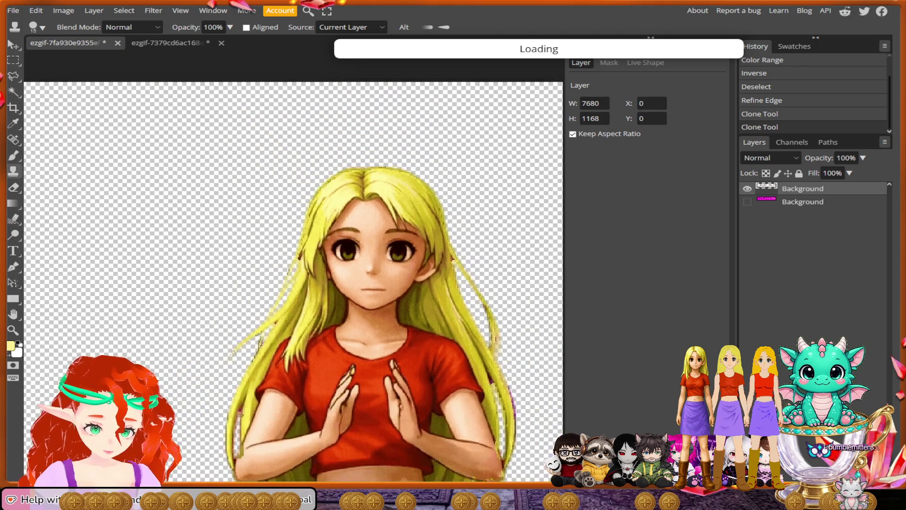
scroll(397, 318, "down", 1)
scroll(397, 319, "down", 1)
scroll(396, 319, "down", 1)
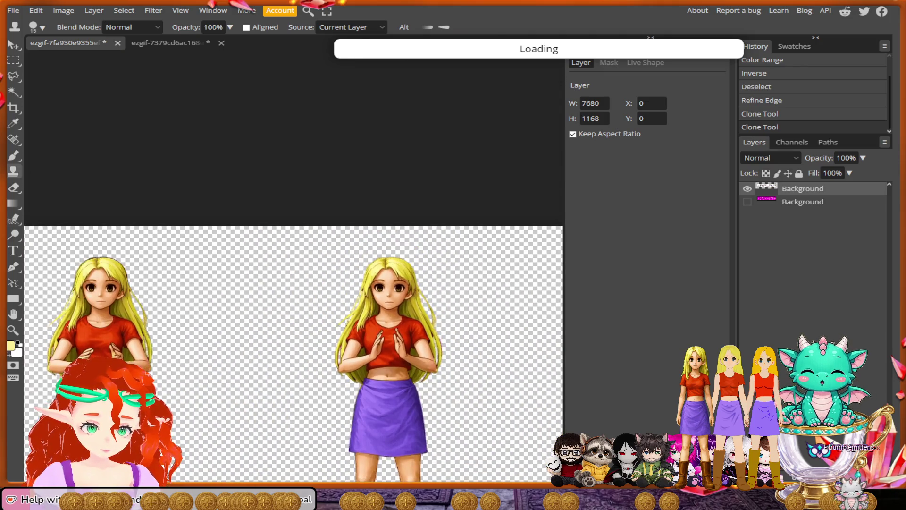
scroll(293, 354, "left", 2)
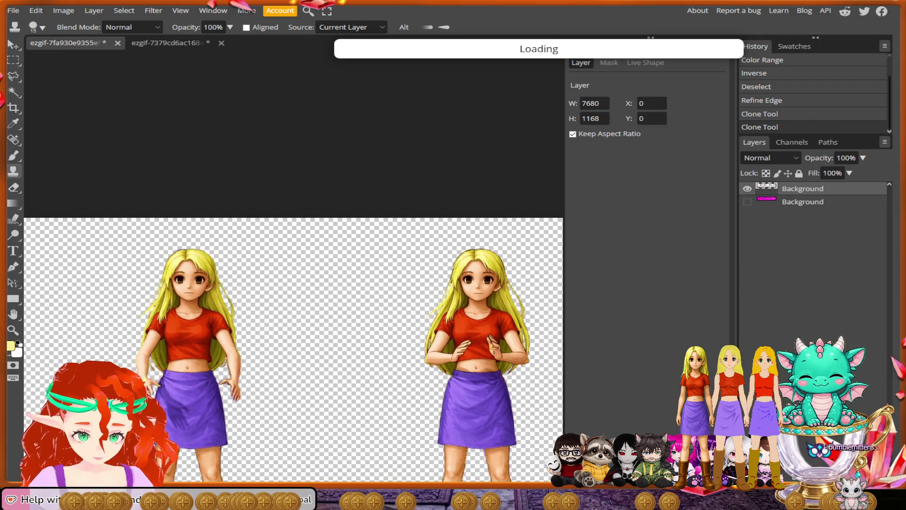
scroll(293, 354, "left", 1)
scroll(294, 354, "left", 1)
scroll(293, 354, "left", 1)
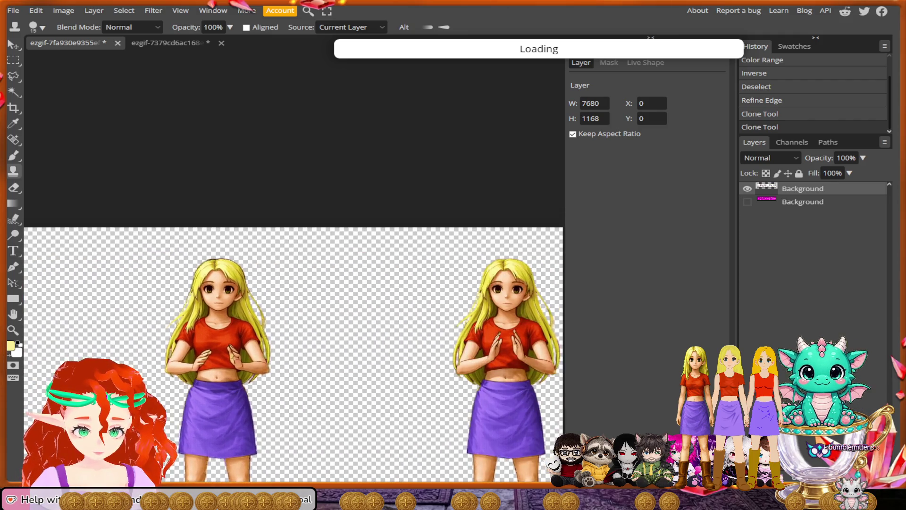
scroll(293, 353, "left", 1)
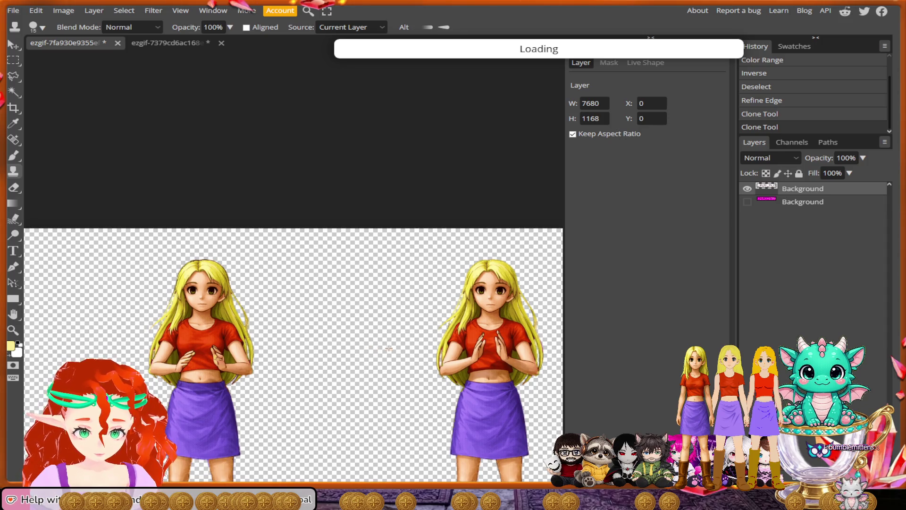
Undo the two mouth cover-ups, then stamp skin tone onto a girl's mouth again
key("ctrl+z")
key("ctrl+z")
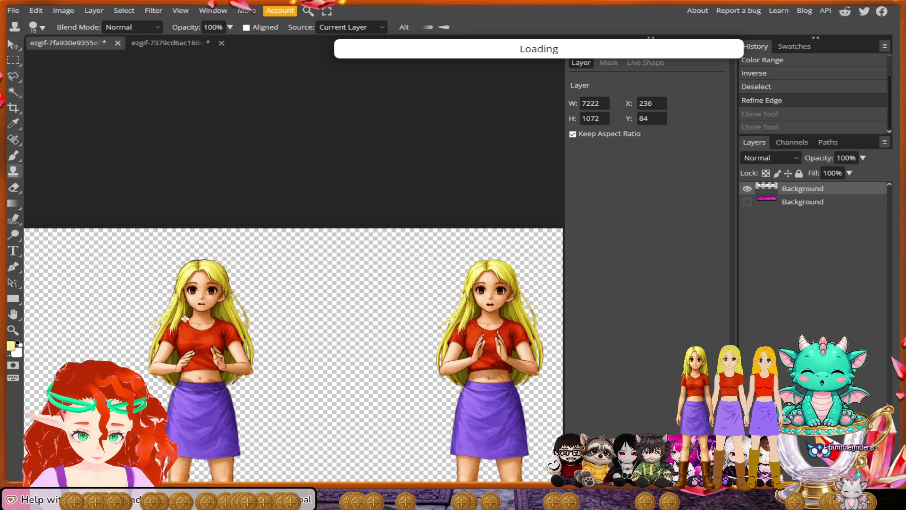
scroll(244, 336, "up", 3)
scroll(244, 336, "down", 2)
scroll(244, 336, "left", 2)
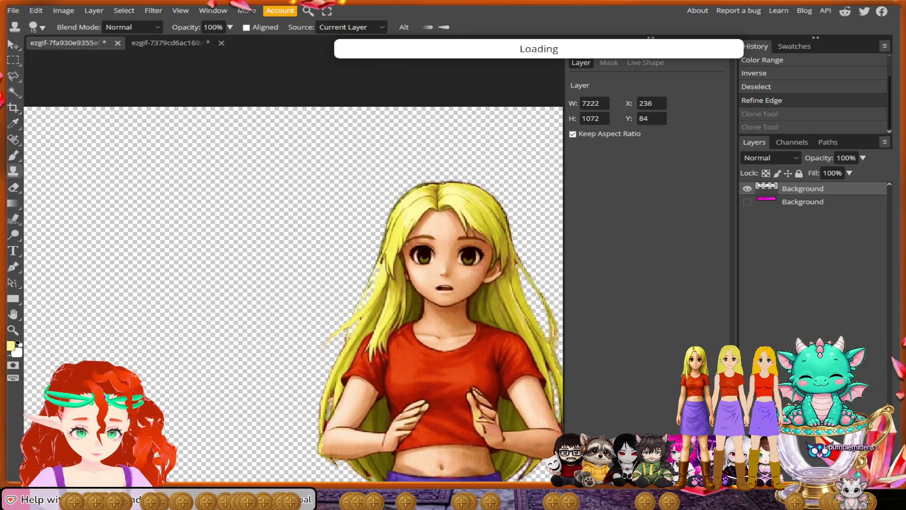
scroll(244, 336, "left", 1)
scroll(245, 337, "right", 3)
scroll(289, 328, "left", 1)
scroll(289, 328, "up", 1)
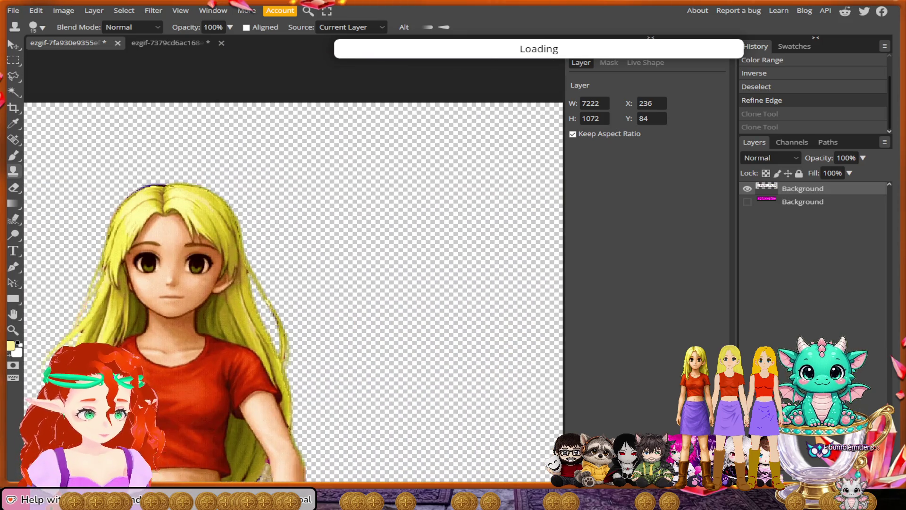
scroll(289, 328, "up", 2)
scroll(188, 263, "up", 1)
scroll(188, 264, "up", 1)
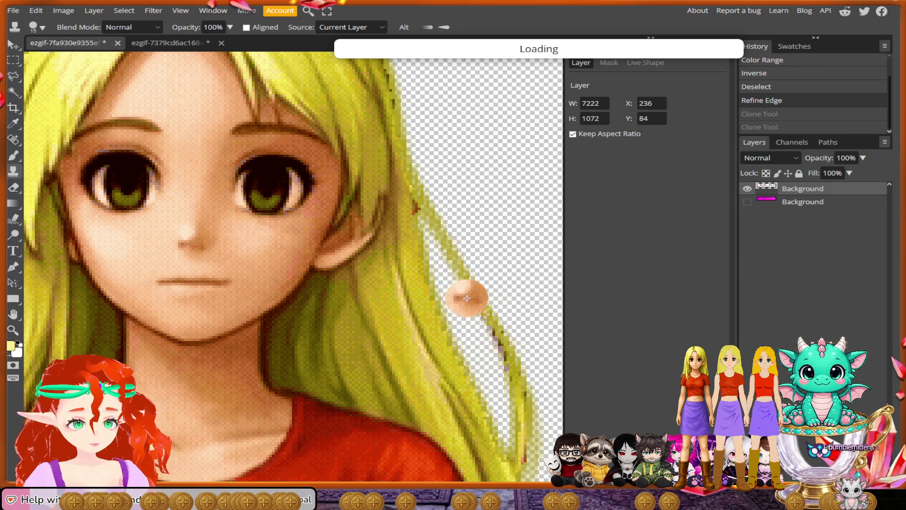
scroll(467, 298, "right", 5)
scroll(466, 299, "right", 5)
scroll(466, 298, "right", 5)
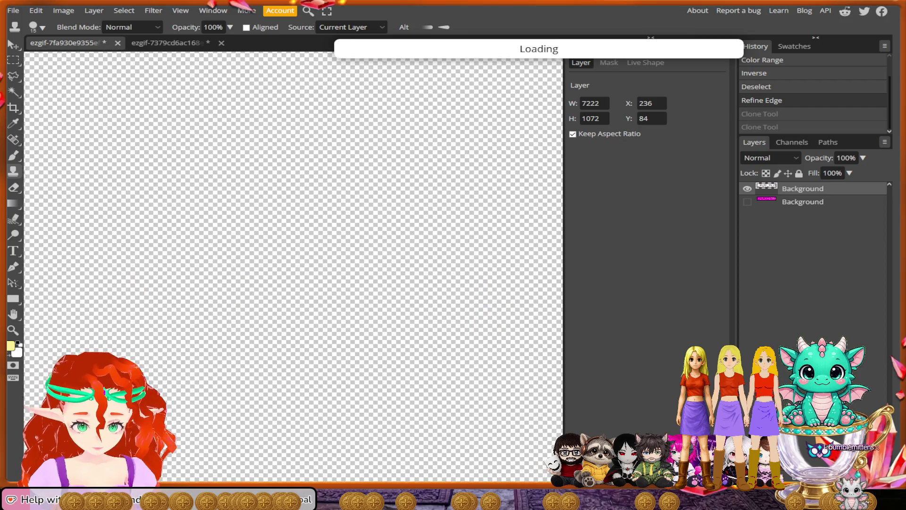
scroll(328, 265, "right", 5)
scroll(328, 265, "right", 5)
scroll(327, 265, "up", 2)
scroll(328, 265, "right", 1)
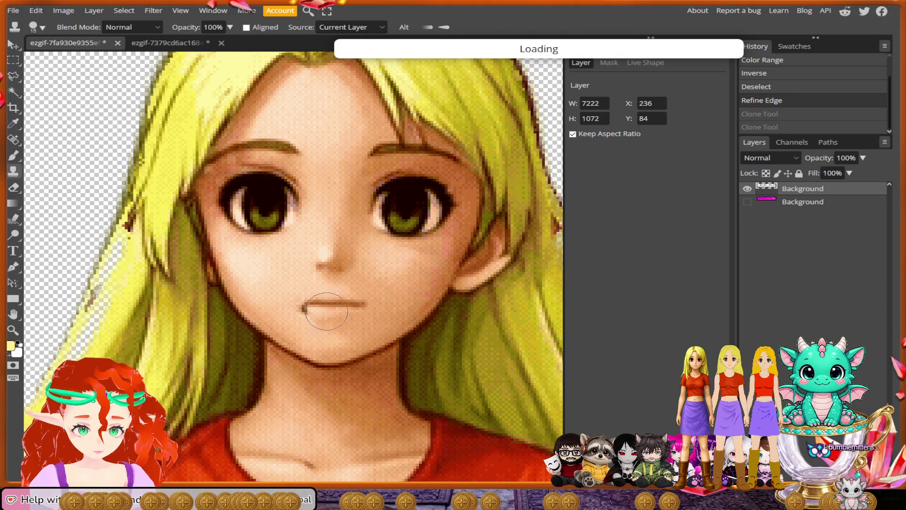
left_click(333, 314)
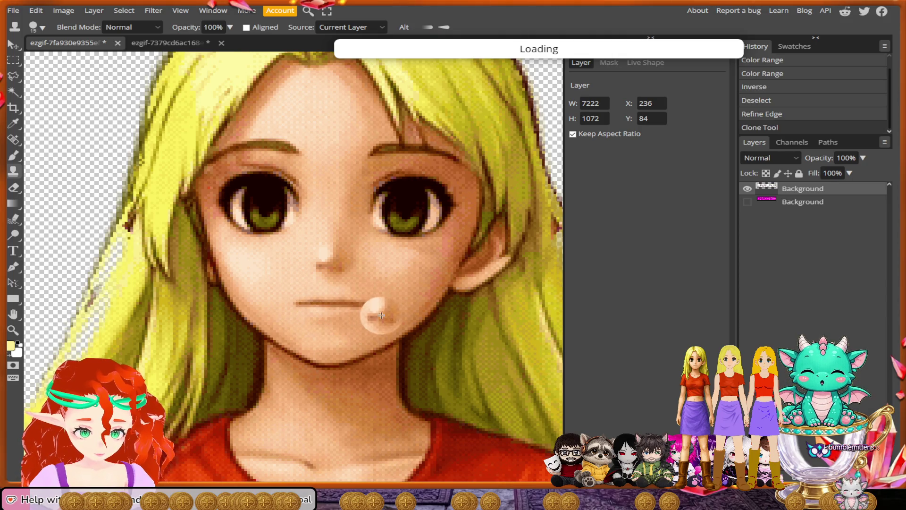
scroll(411, 318, "down", 1)
scroll(450, 331, "down", 2)
scroll(502, 361, "right", 3)
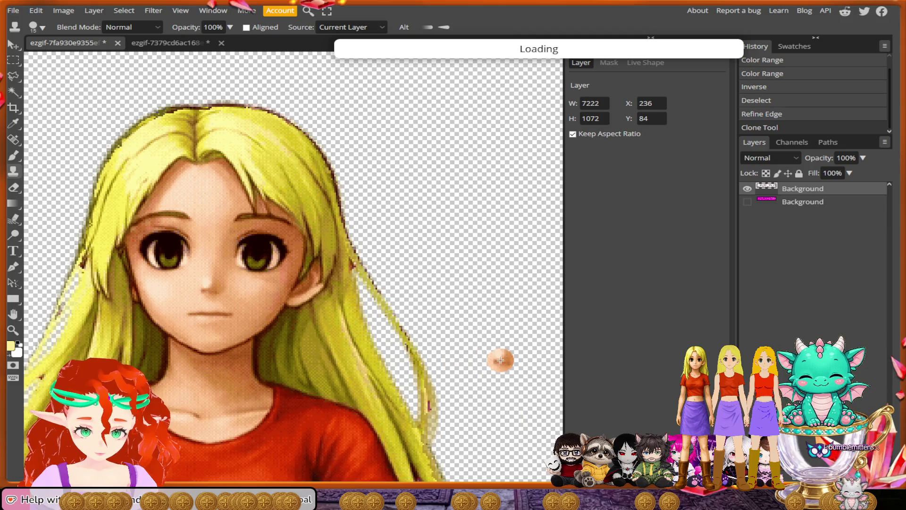
scroll(234, 310, "right", 3)
scroll(235, 310, "right", 3)
scroll(234, 311, "right", 3)
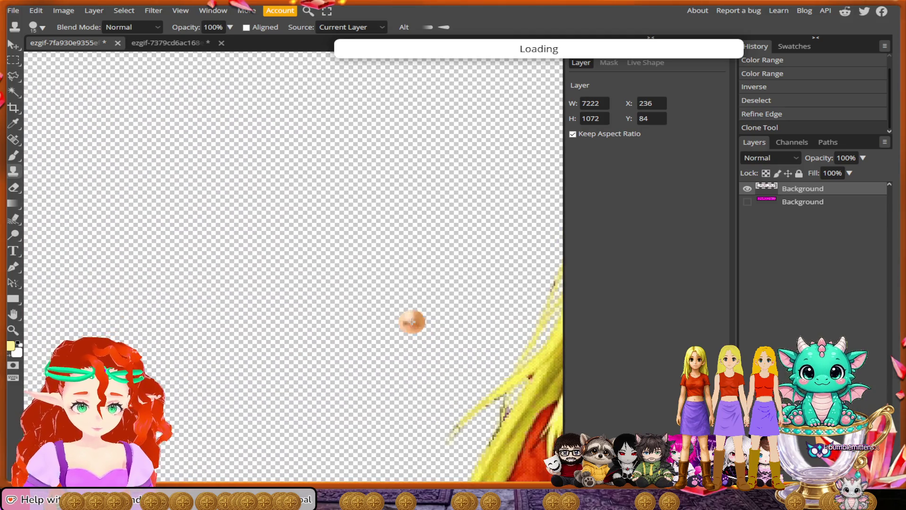
scroll(234, 310, "right", 2)
scroll(234, 310, "right", 2)
scroll(274, 314, "left", 1)
scroll(305, 326, "up", 1)
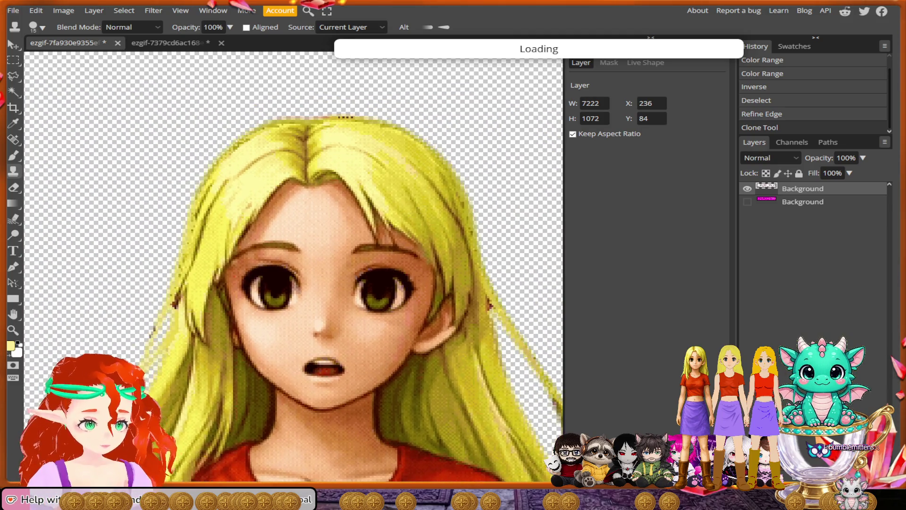
scroll(330, 338, "up", 1)
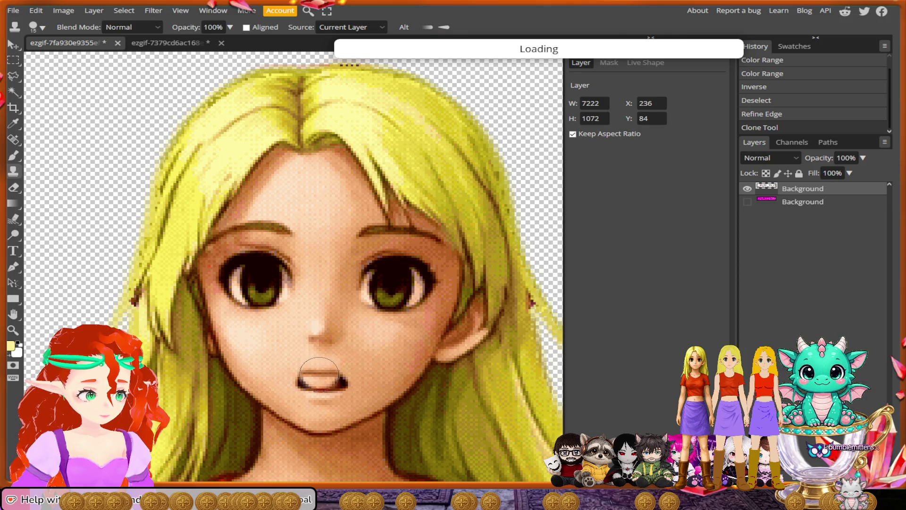
Clone skin over this frame's open mouth and the dark blob beside it
mouse_move(325, 365)
left_mouse_down()
mouse_move(328, 382)
mouse_move(305, 382)
mouse_move(364, 379)
left_mouse_up()
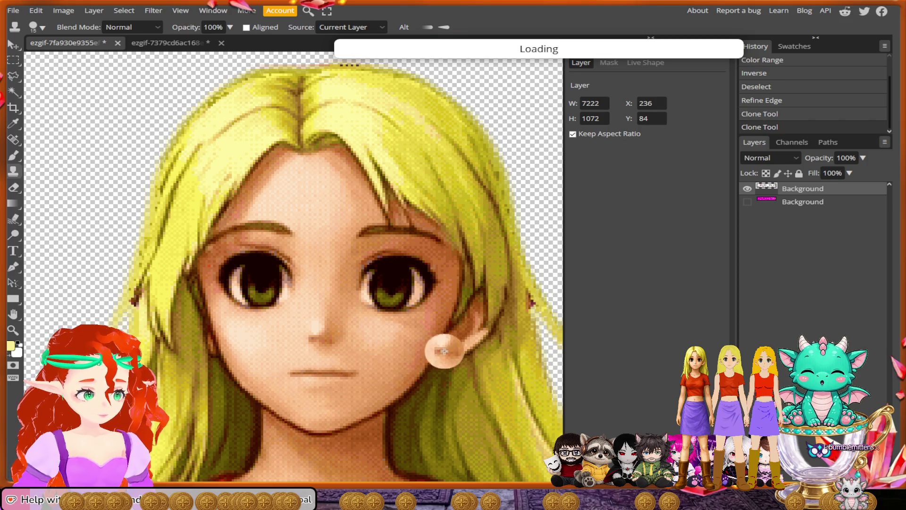
scroll(442, 344, "down", 2)
scroll(428, 345, "down", 2)
scroll(374, 346, "up", 2)
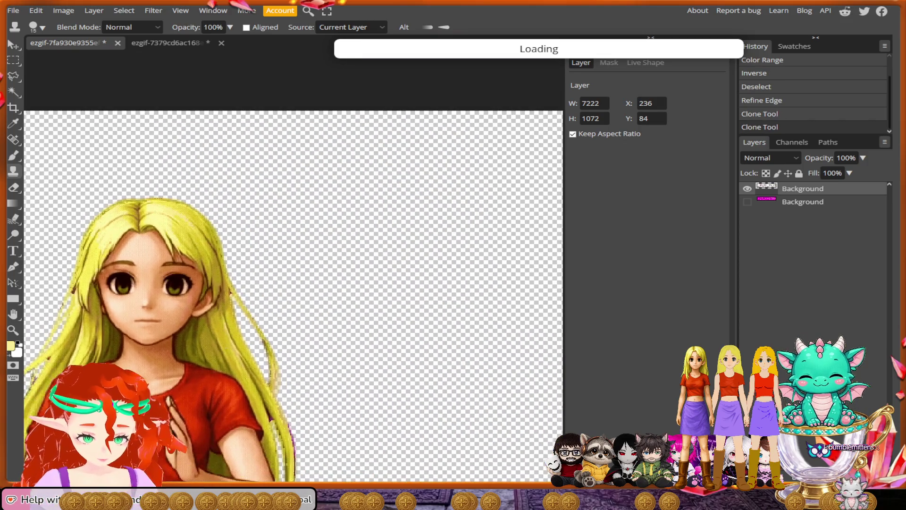
scroll(375, 346, "up", 3)
scroll(374, 346, "down", 2)
scroll(375, 346, "down", 1)
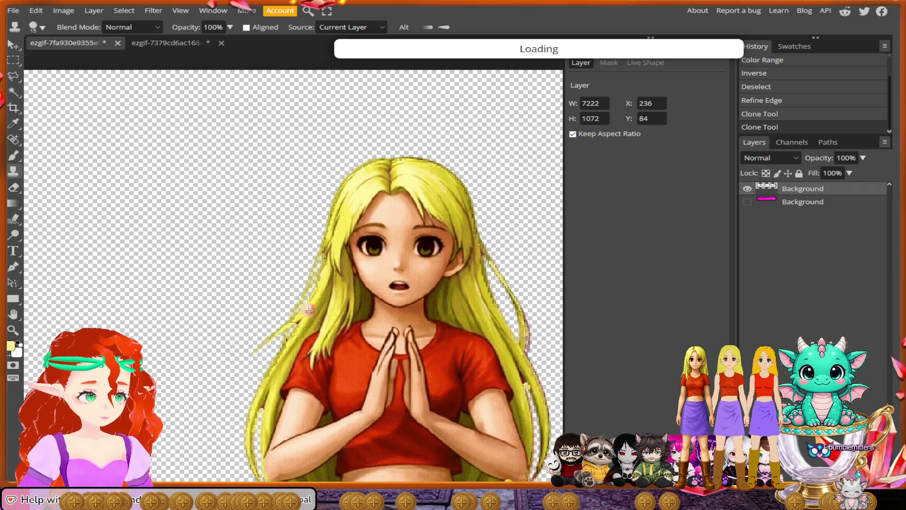
scroll(375, 347, "down", 2)
scroll(328, 322, "up", 1)
scroll(328, 323, "up", 2)
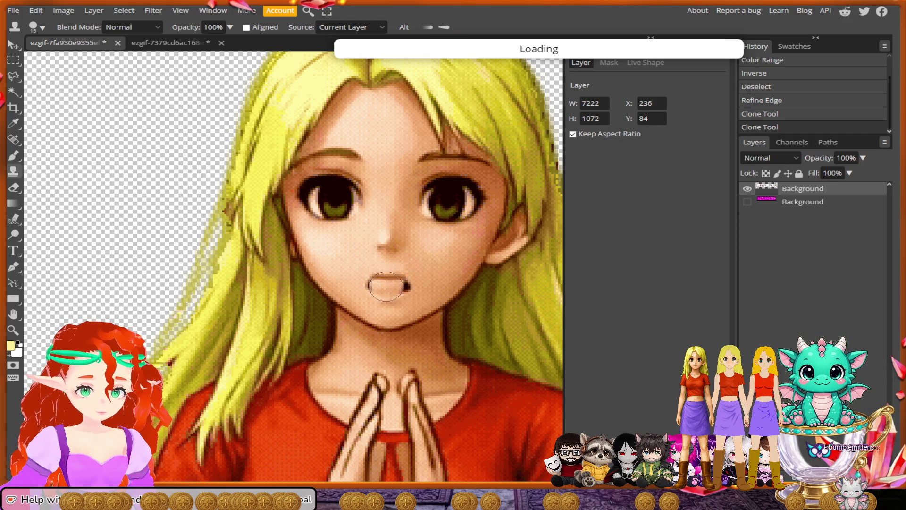
left_click_drag(375, 288, 388, 296)
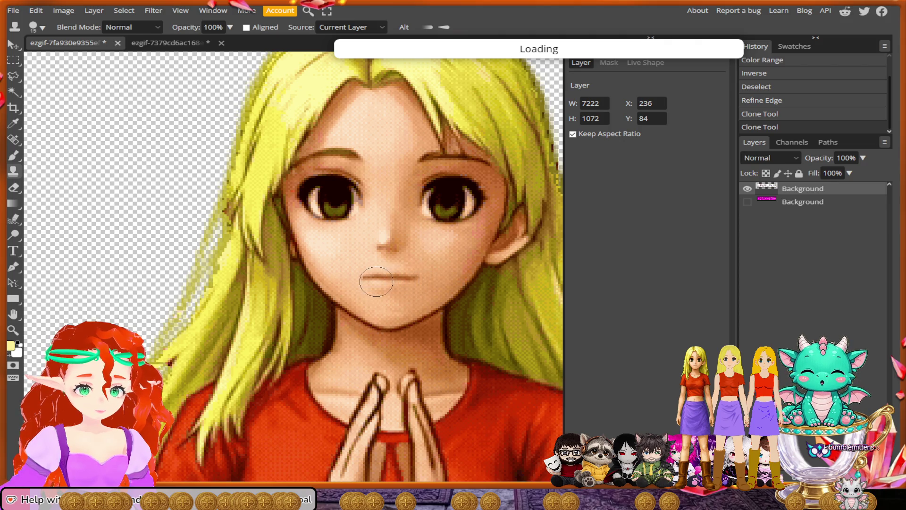
scroll(448, 339, "down", 2)
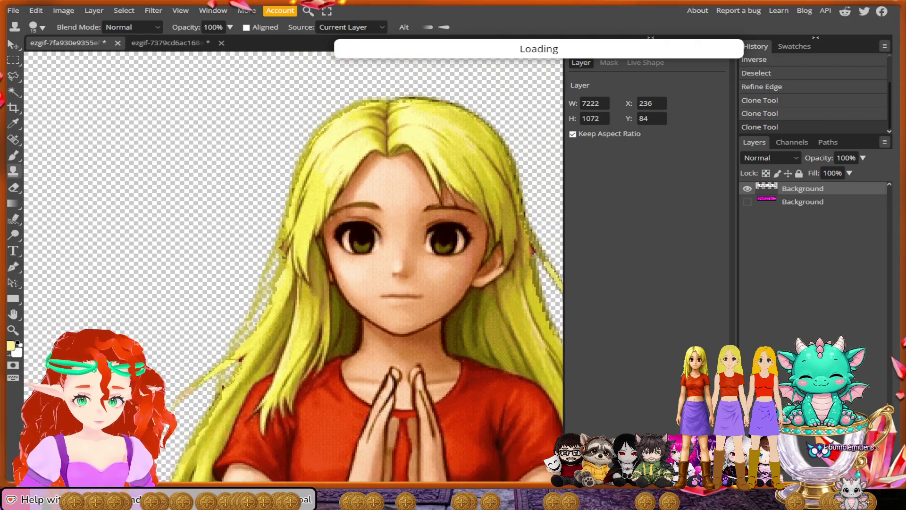
scroll(449, 339, "down", 2)
scroll(448, 339, "down", 1)
scroll(226, 389, "down", 1)
scroll(227, 390, "down", 1)
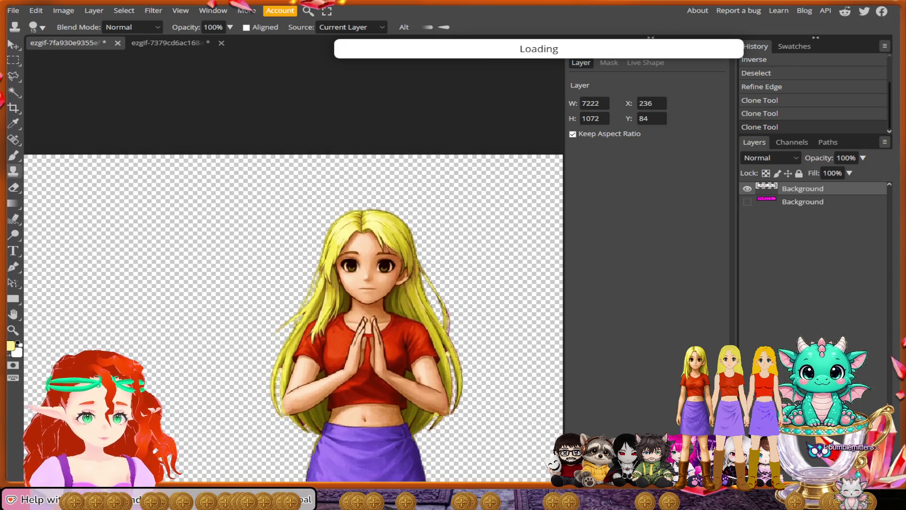
scroll(226, 389, "down", 1)
scroll(227, 389, "down", 1)
scroll(227, 390, "up", 1)
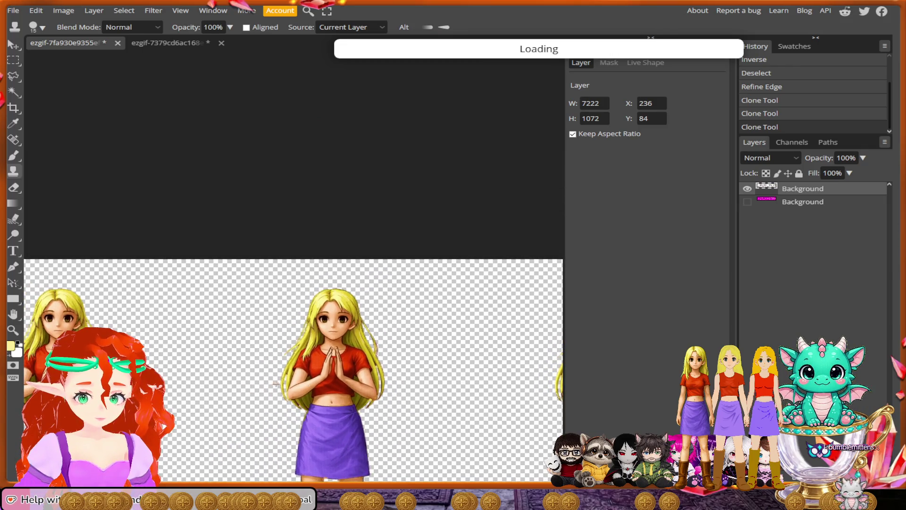
scroll(531, 402, "up", 1)
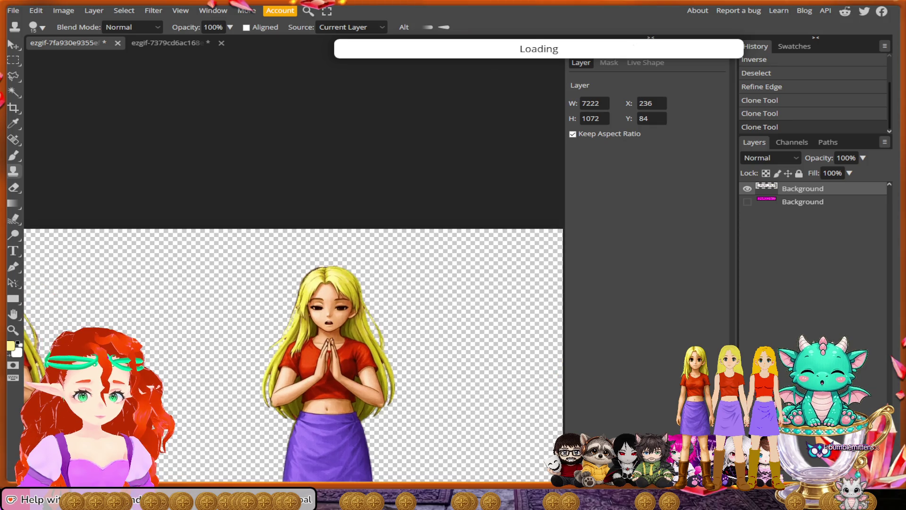
scroll(531, 402, "up", 2)
scroll(333, 291, "up", 1)
scroll(333, 291, "up", 1)
scroll(337, 279, "up", 1)
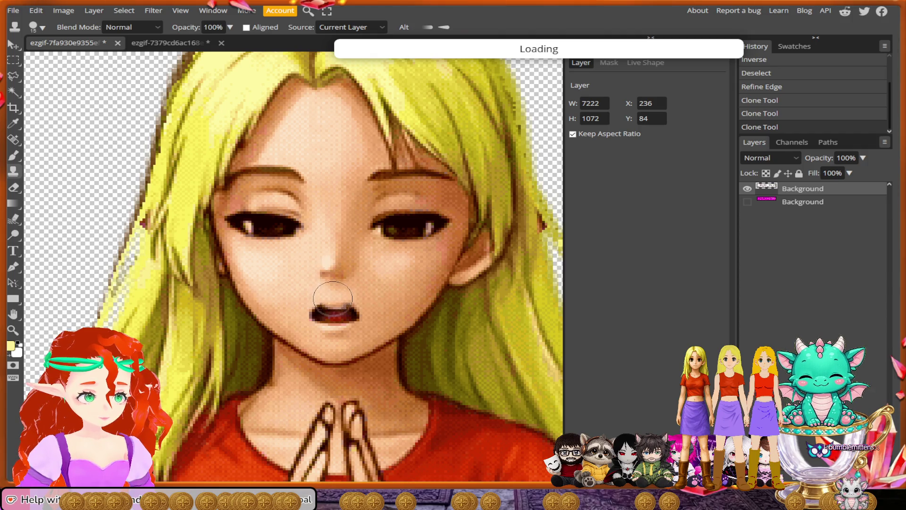
Paint skin over the next frame's open mouth and bring the neighbouring frame into view
left_click_drag(326, 314, 348, 313)
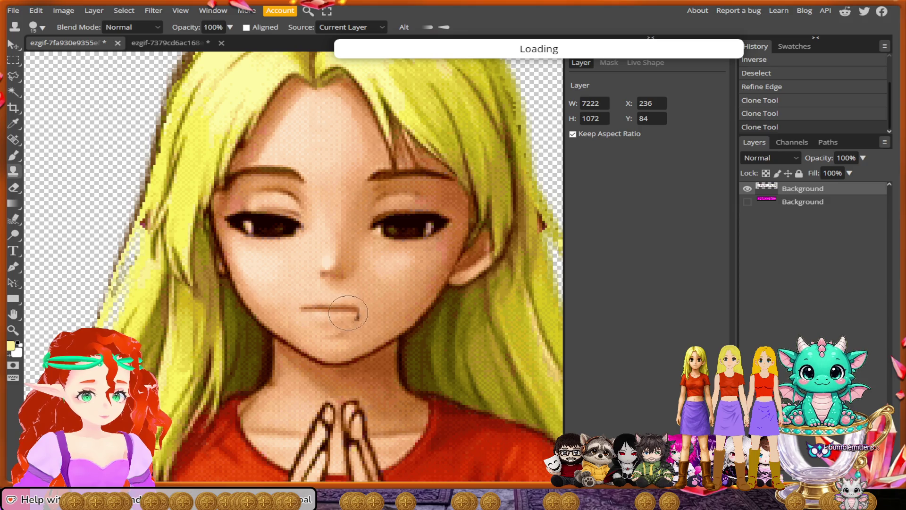
scroll(362, 314, "down", 6)
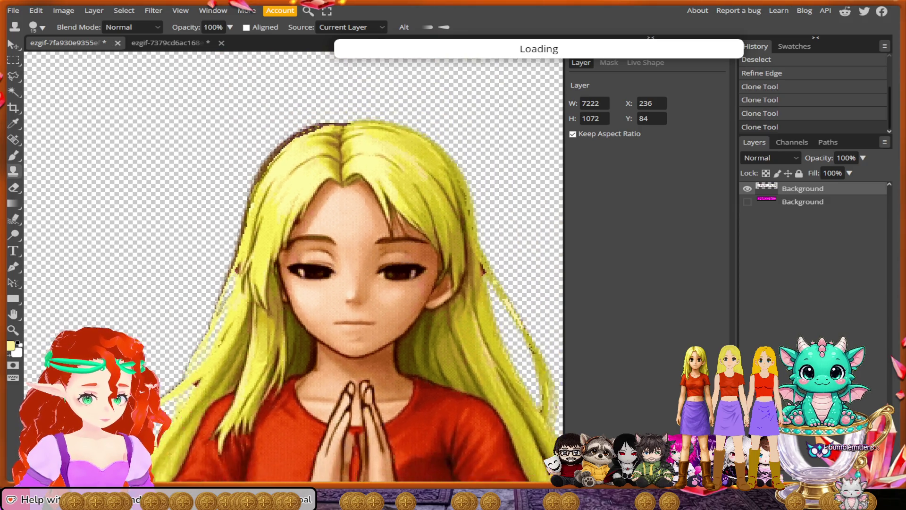
left_click_drag(516, 383, 298, 363)
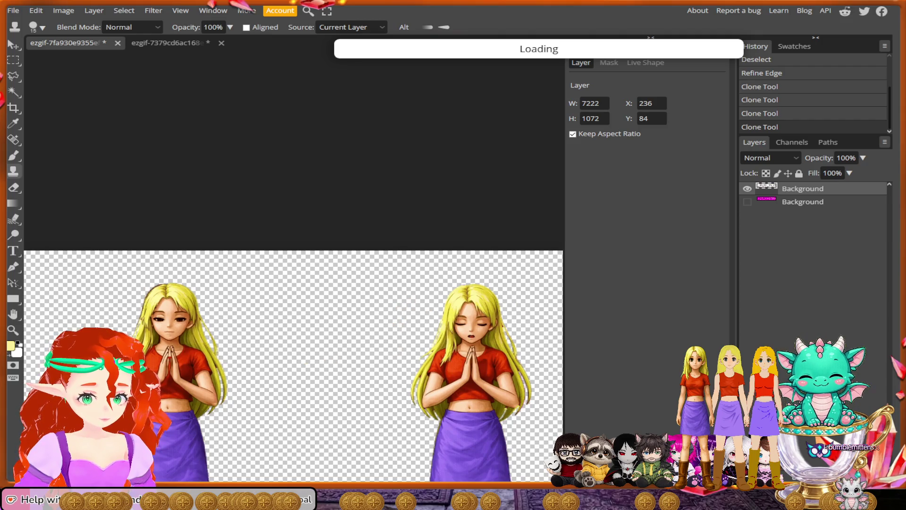
scroll(472, 314, "up", 2)
scroll(472, 314, "up", 2)
scroll(472, 314, "up", 2)
scroll(472, 314, "up", 2)
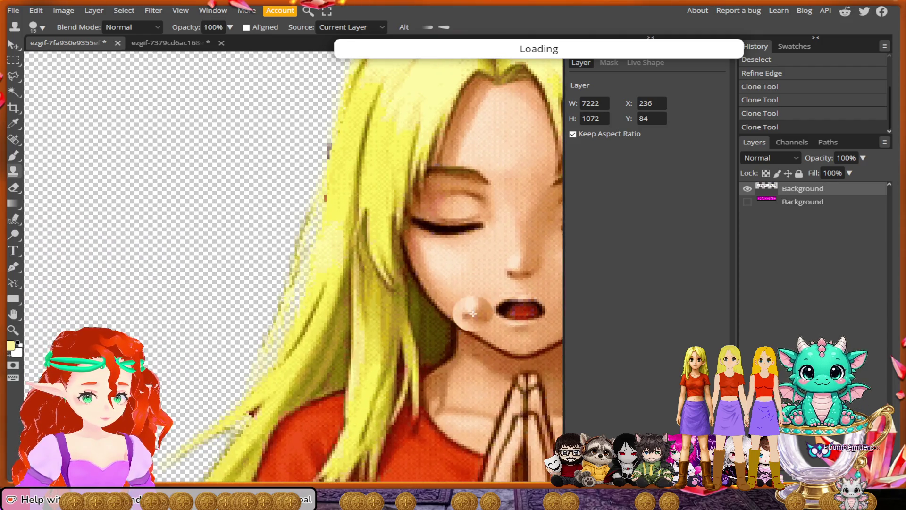
Clone skin over the open mouth and its dark end mark on the first praying frame
left_click_drag(472, 313, 366, 325)
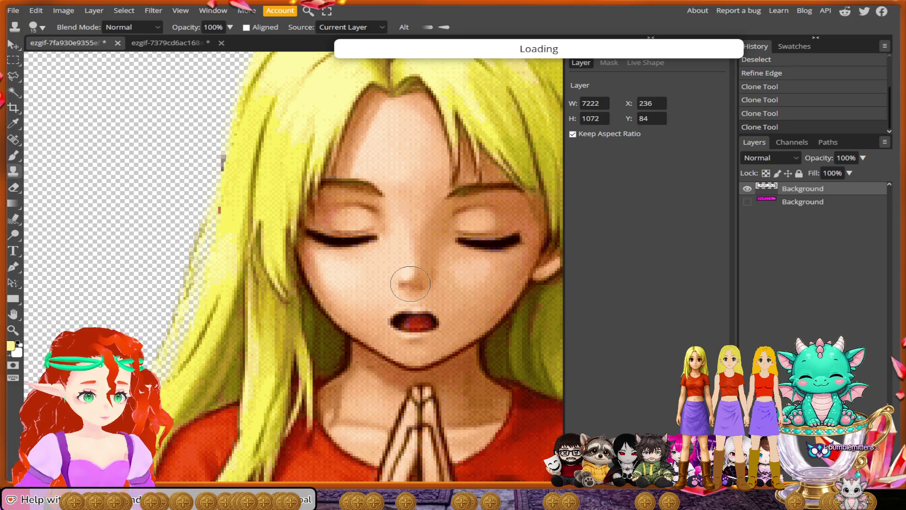
left_click_drag(397, 322, 410, 322)
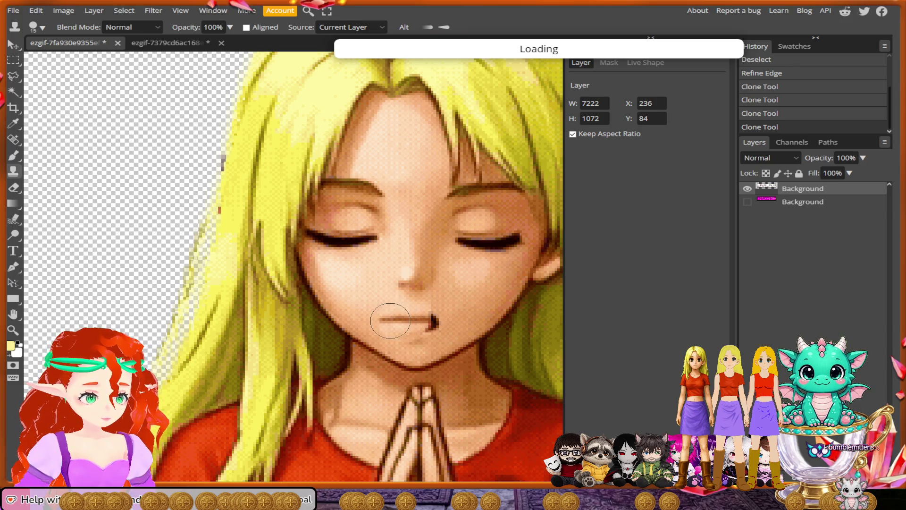
mouse_move(383, 320)
left_mouse_down()
mouse_move(437, 323)
mouse_move(417, 333)
left_mouse_up()
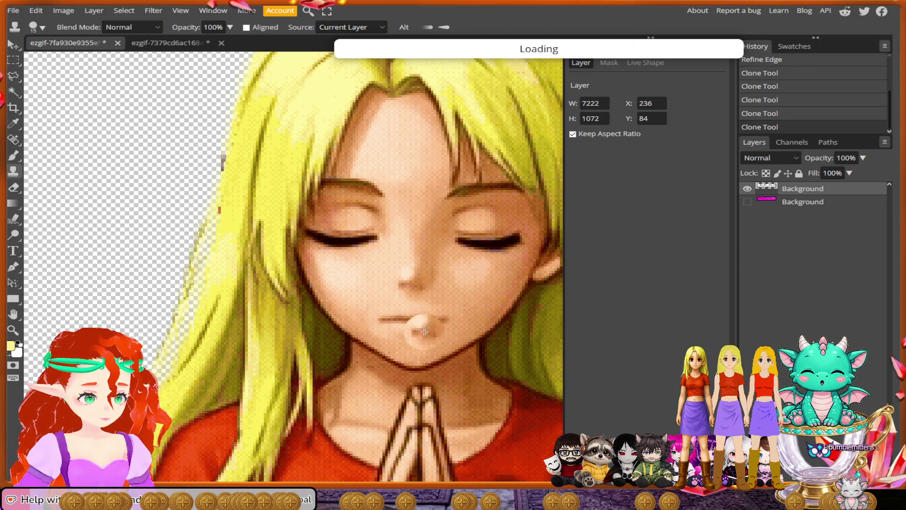
scroll(418, 333, "down", 2)
scroll(392, 348, "down", 2)
scroll(260, 396, "down", 2)
scroll(260, 396, "down", 2)
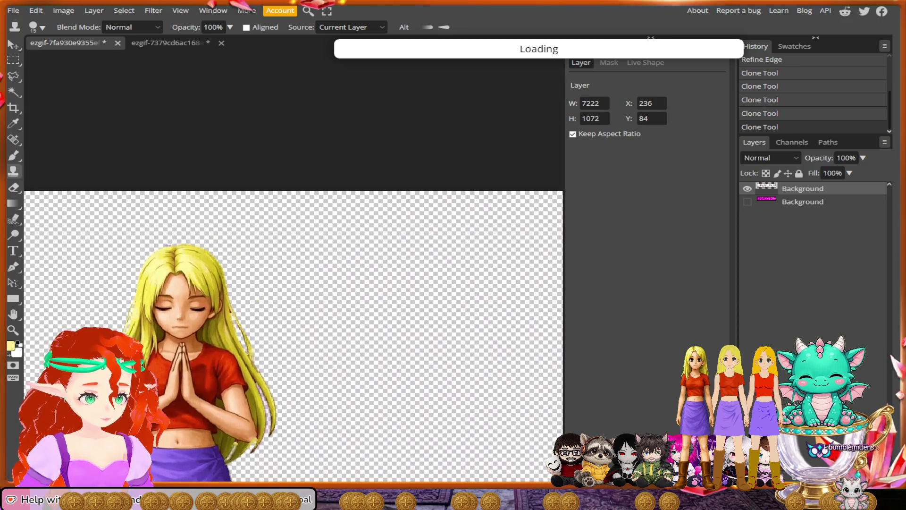
scroll(414, 360, "down", 3)
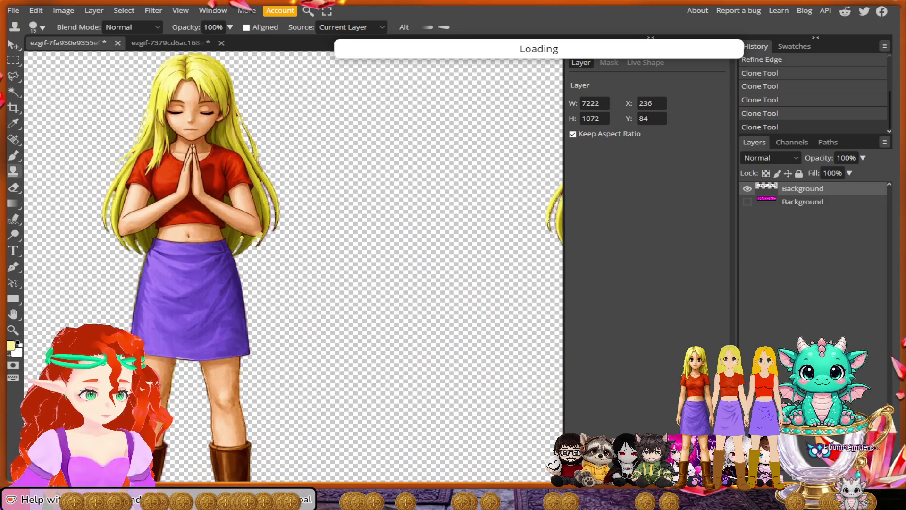
scroll(293, 271, "down", 2)
scroll(294, 271, "up", 2)
scroll(294, 271, "right", 2)
scroll(293, 271, "up", 3)
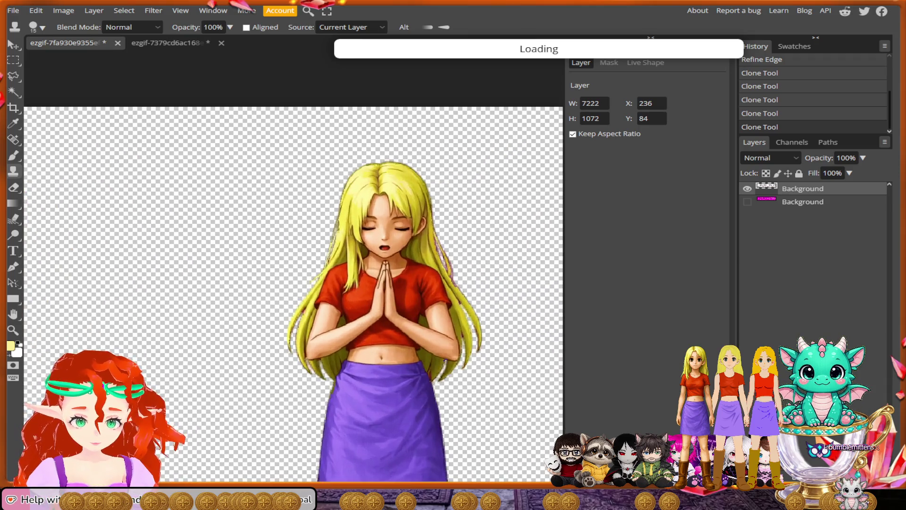
scroll(412, 215, "up", 2)
scroll(413, 214, "up", 2)
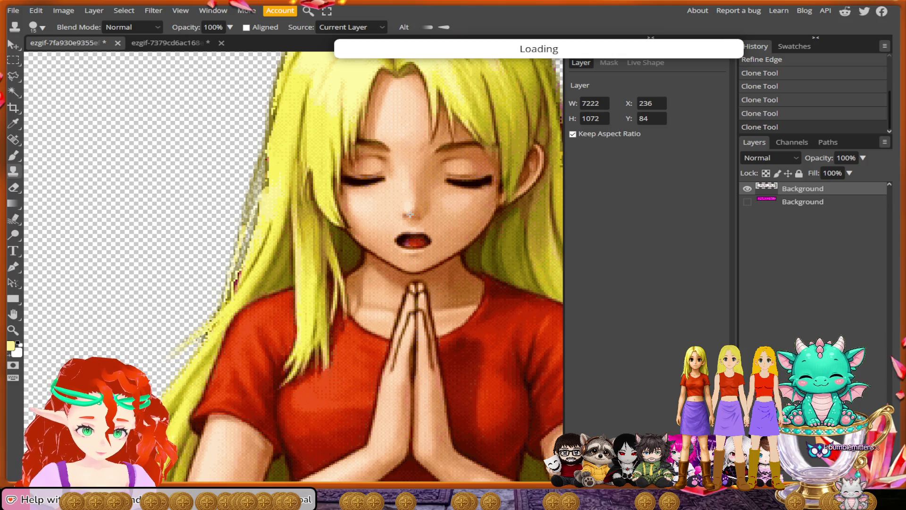
Cover the red mouth on the second praying frame, undoing the last stray stroke
left_click_drag(409, 221, 404, 238)
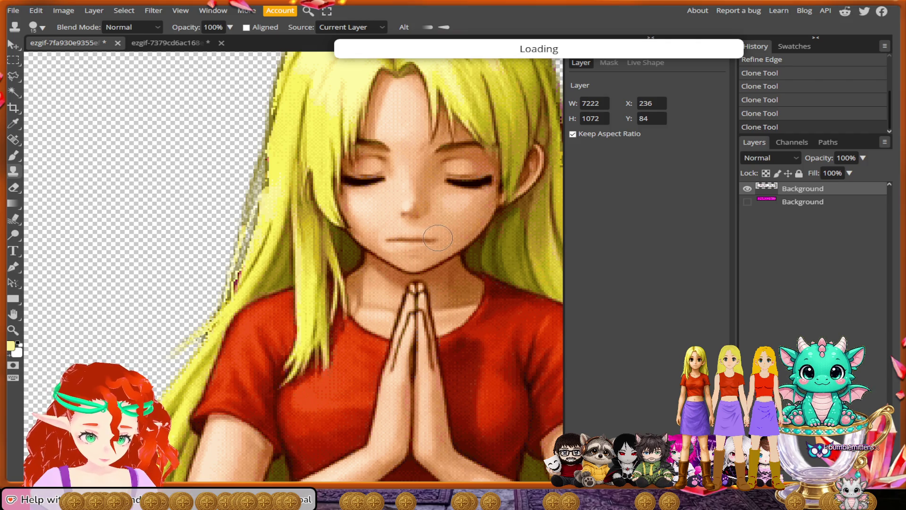
left_click_drag(416, 239, 421, 241)
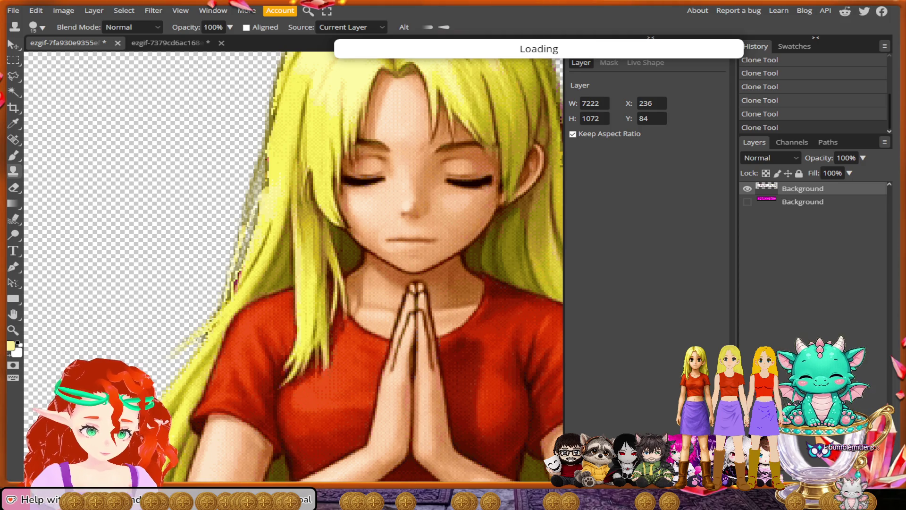
left_click_drag(377, 243, 371, 244)
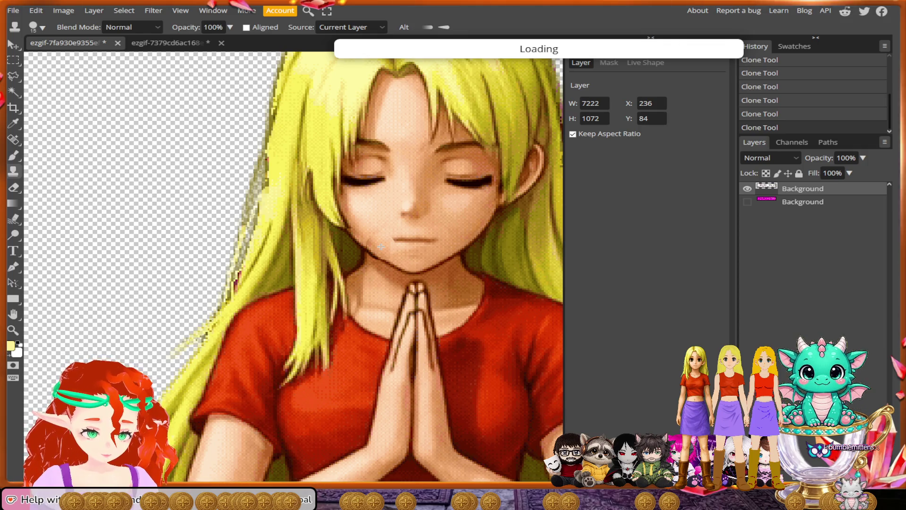
key("ctrl+z")
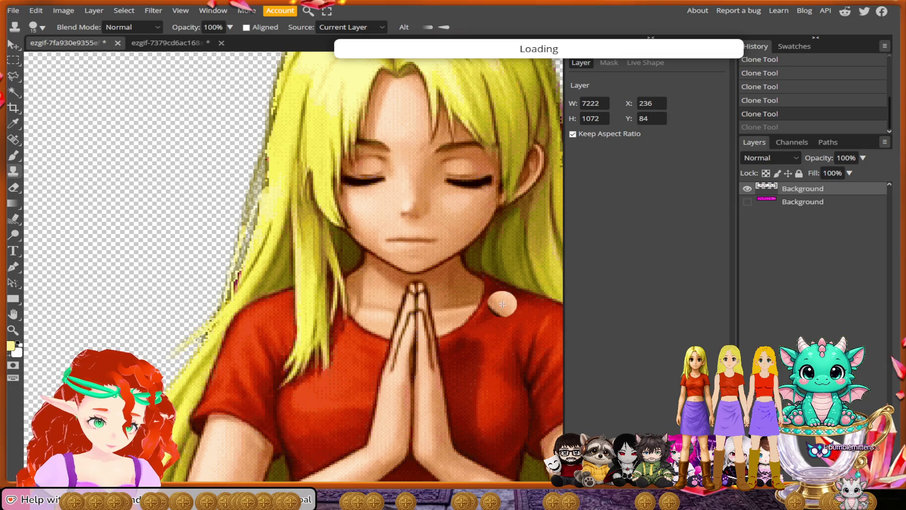
scroll(418, 379, "down", 5)
scroll(223, 409, "down", 2)
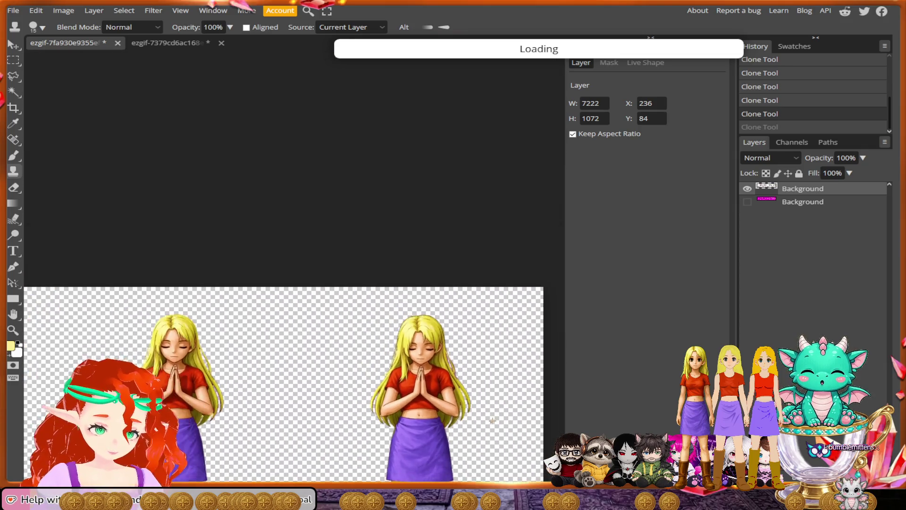
scroll(223, 409, "down", 2)
scroll(222, 410, "down", 2)
scroll(222, 409, "down", 2)
scroll(223, 409, "down", 2)
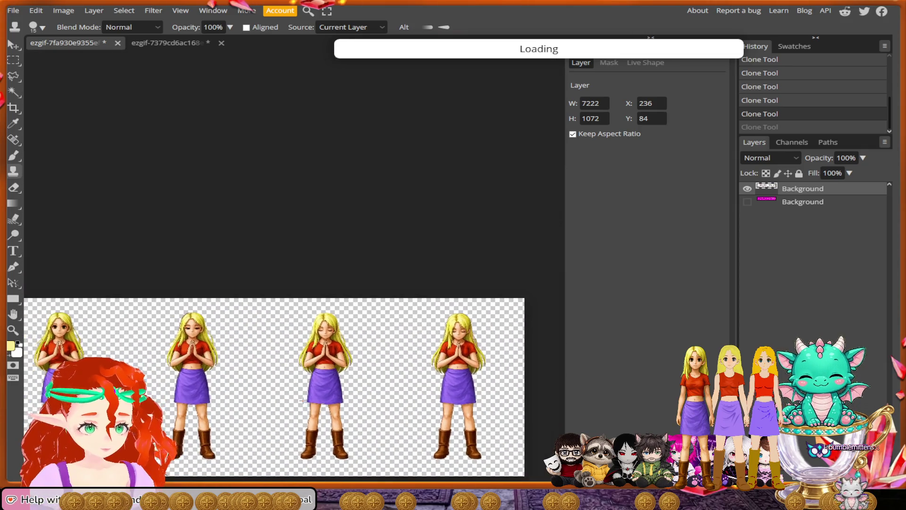
scroll(254, 402, "down", 2)
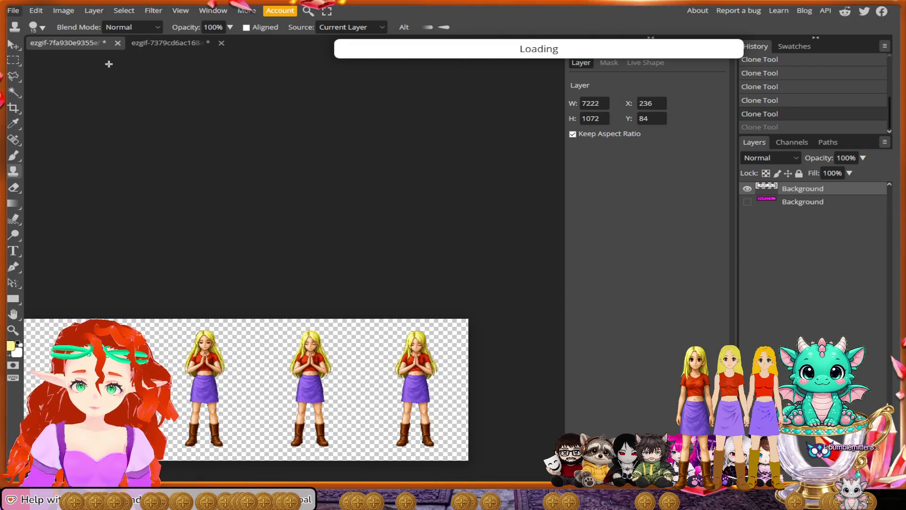
Export the edited girl sprite sheet as a PNG via File > Export as
key("alt+f")
key("Down")
key("Down")
key("Down")
key("Right")
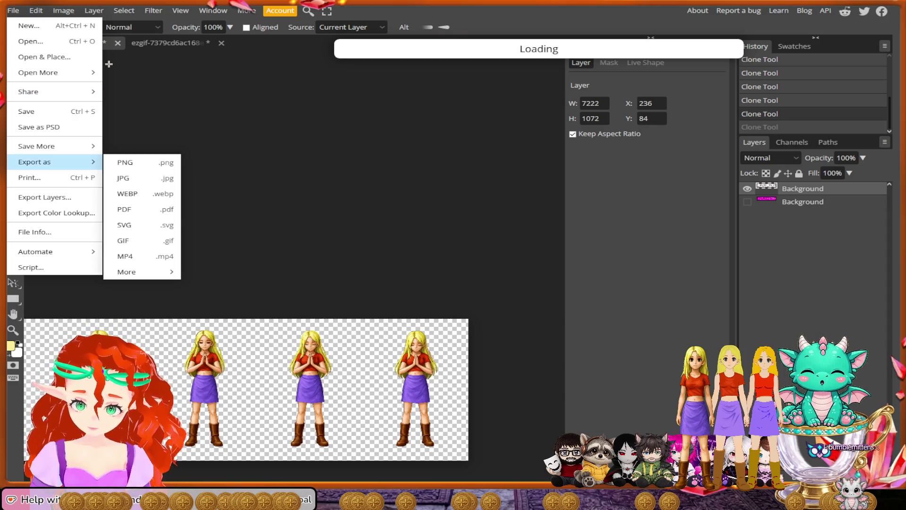
key("Right")
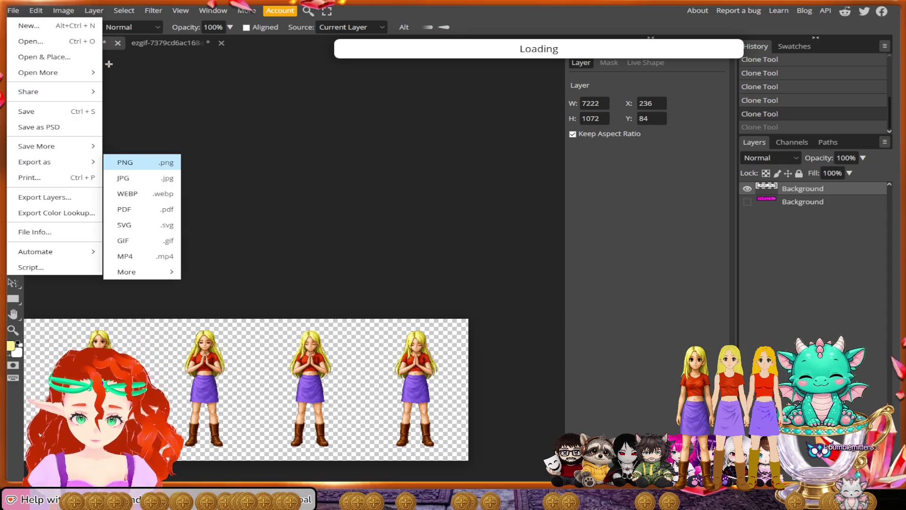
key("Return")
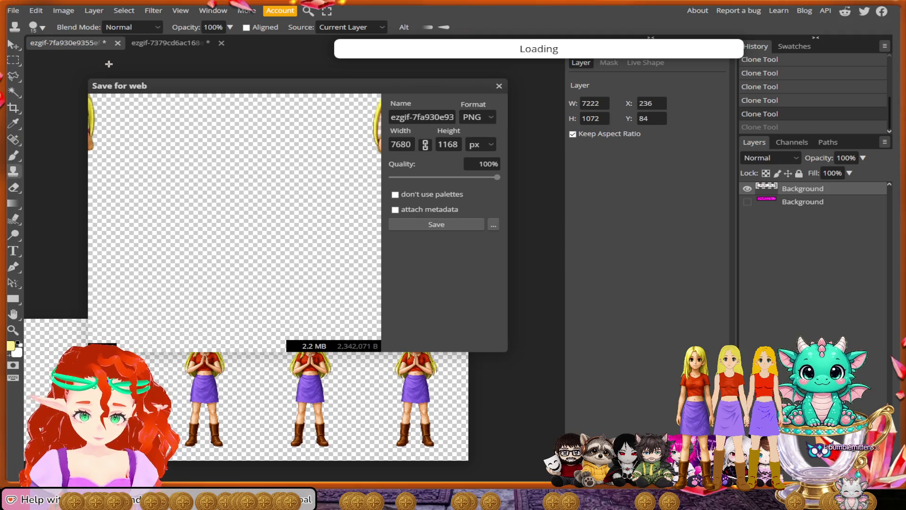
left_click(411, 117)
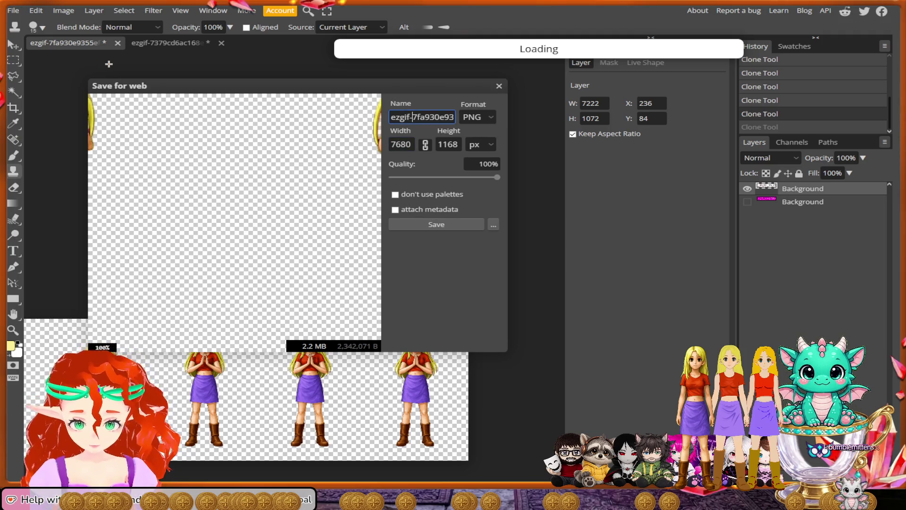
key("ctrl+a")
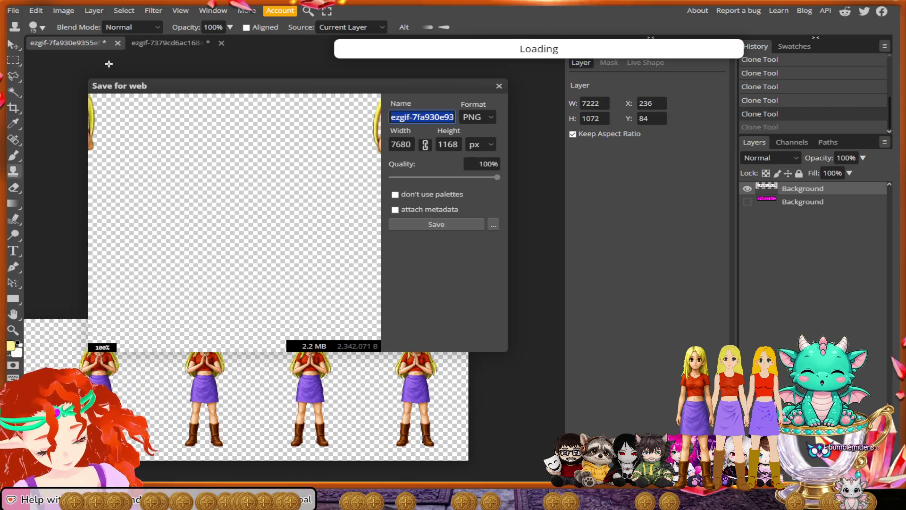
type("Pray")
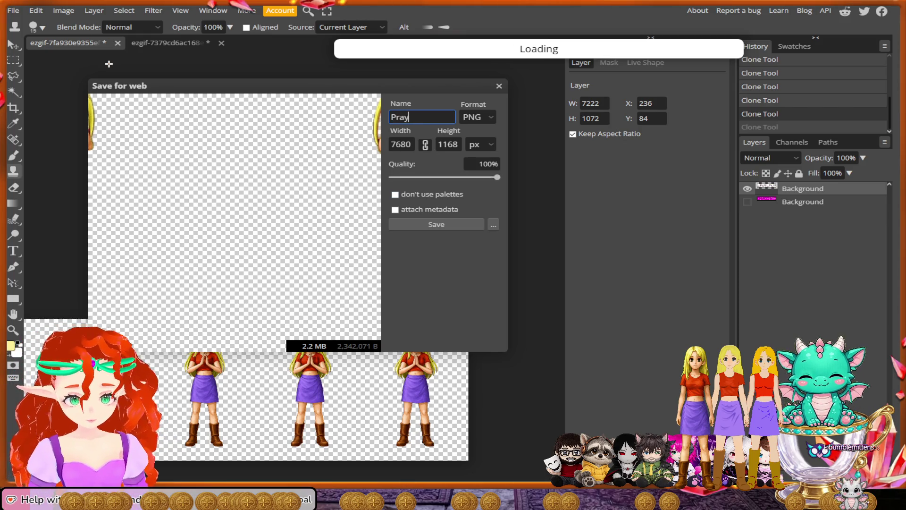
key("Return")
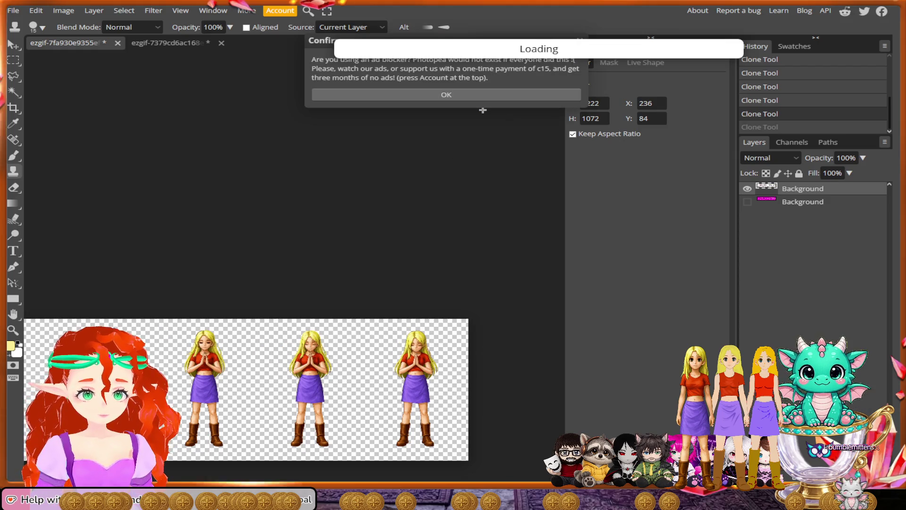
Dismiss the ad-blocker notice and close the File menu without choosing anything
left_click(540, 92)
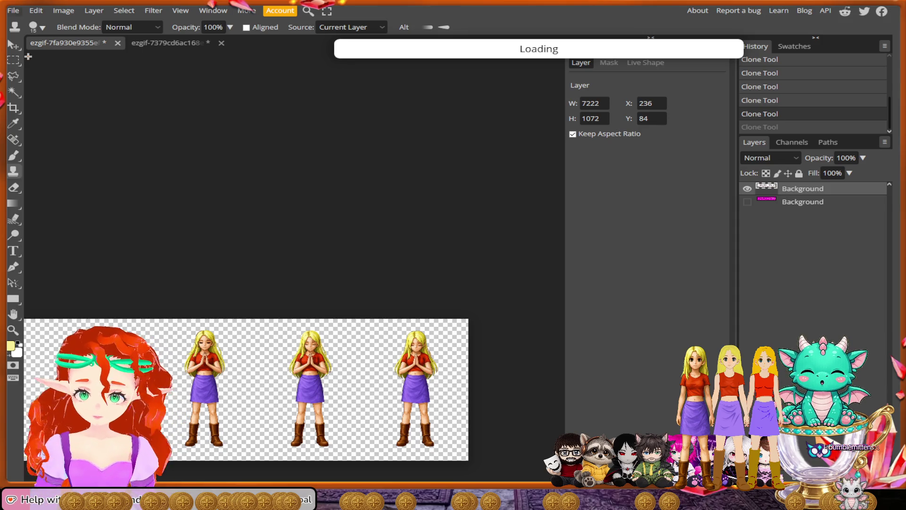
left_click(13, 10)
left_click(30, 41)
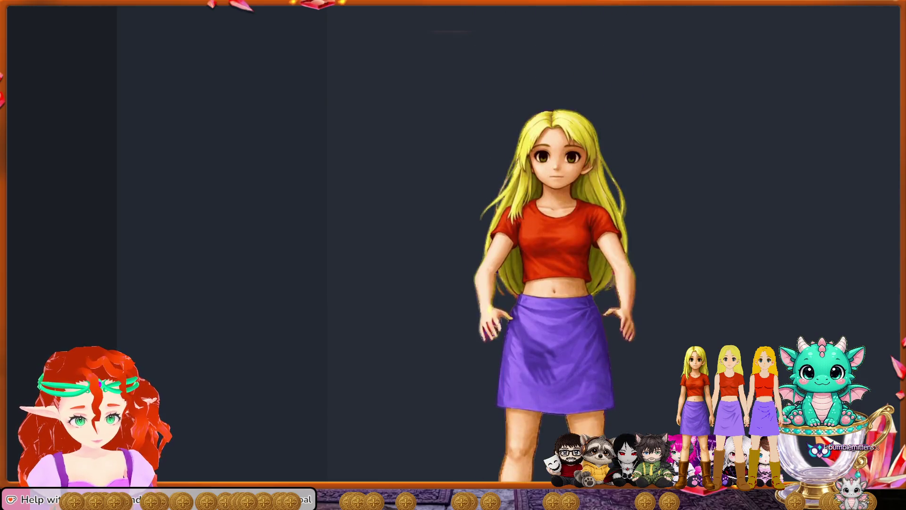
scroll(453, 255, "up", 3)
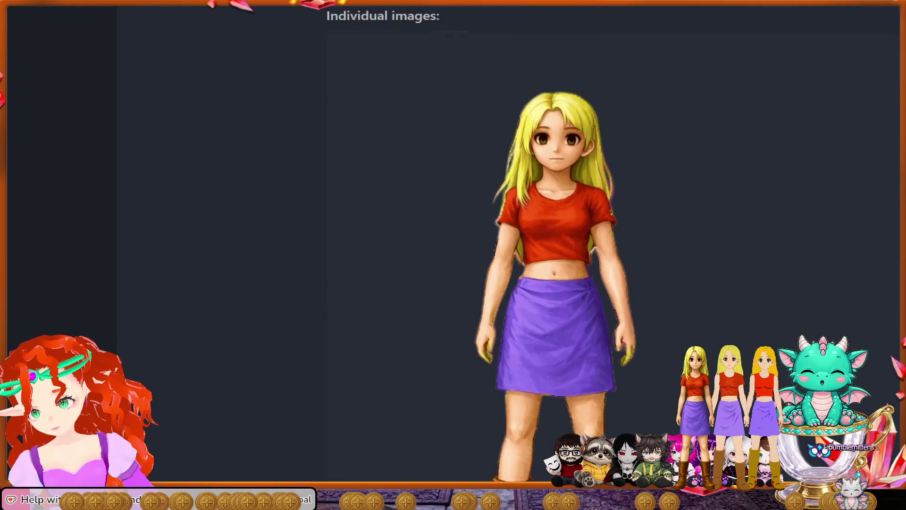
scroll(453, 255, "up", 5)
scroll(454, 255, "up", 5)
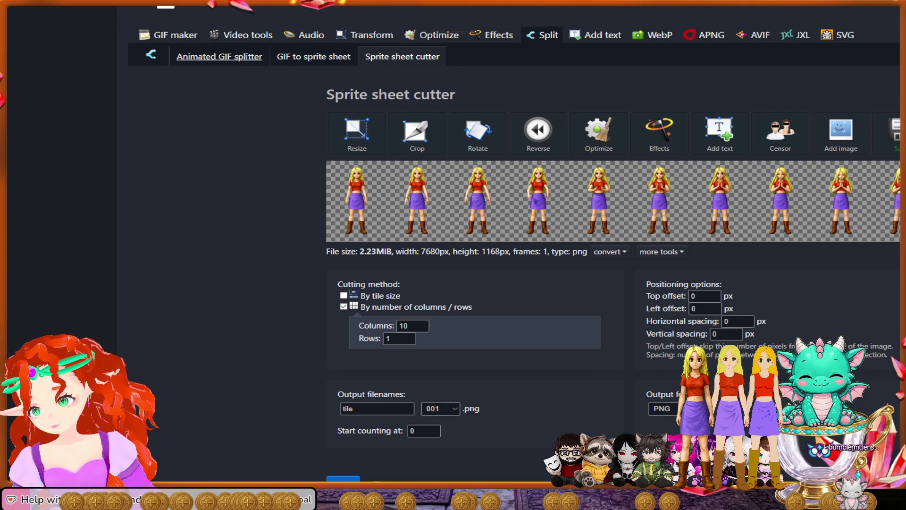
Reset the cutter to 10 columns by 1 row and cut the sheet into frames
left_click(402, 57)
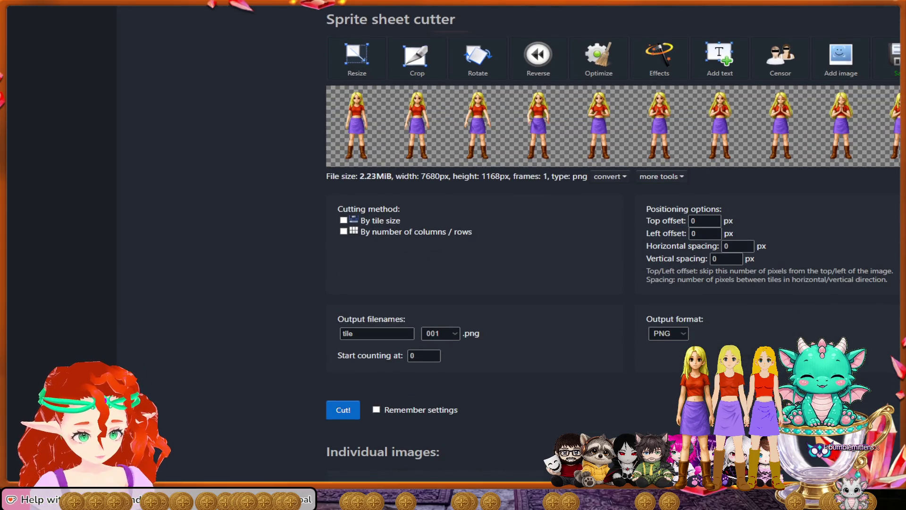
left_click(344, 231)
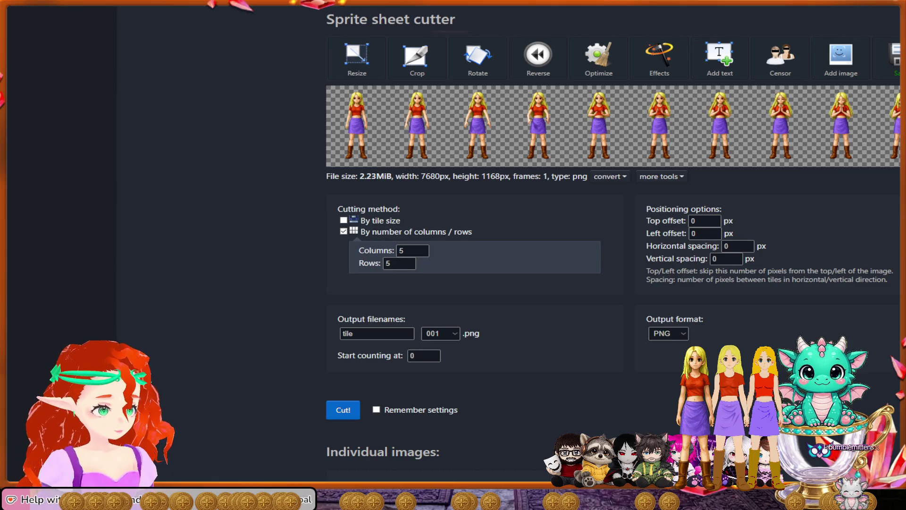
double_click(387, 263)
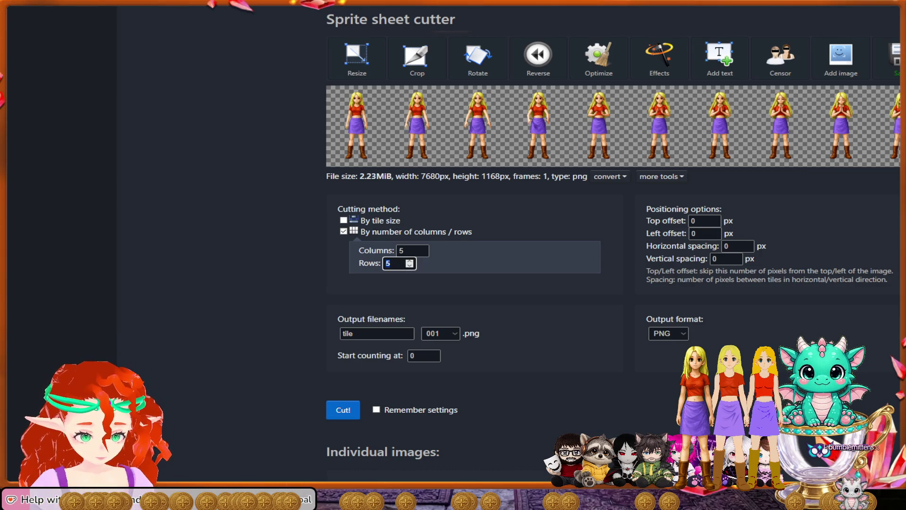
type("1")
key("shift+Tab")
type("10")
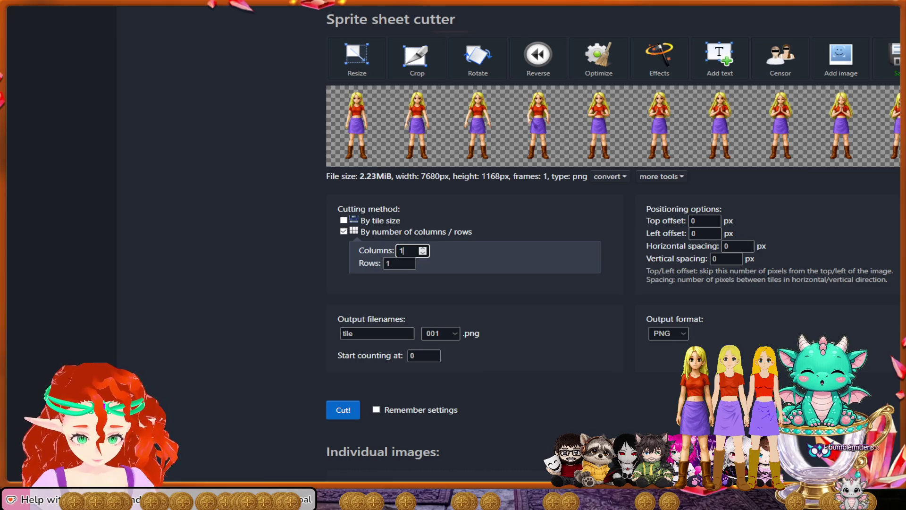
left_click(343, 409)
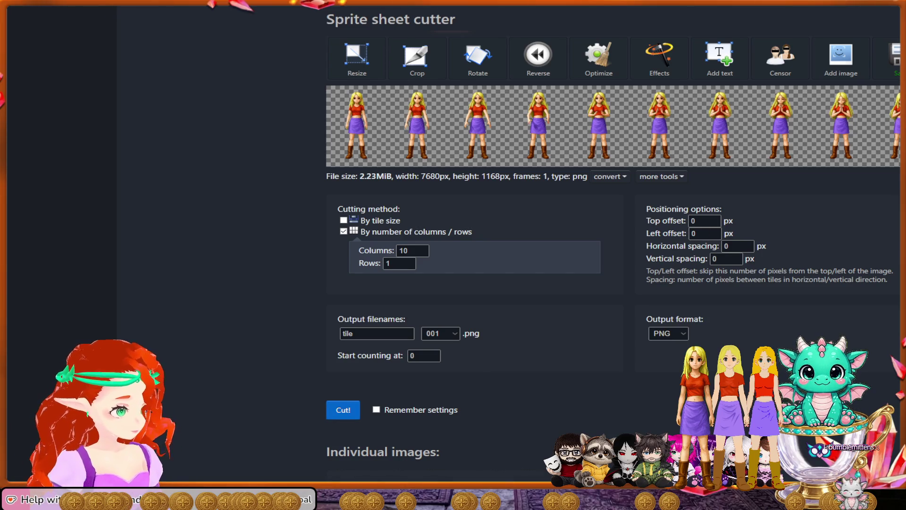
scroll(556, 241, "down", 5)
scroll(556, 240, "down", 5)
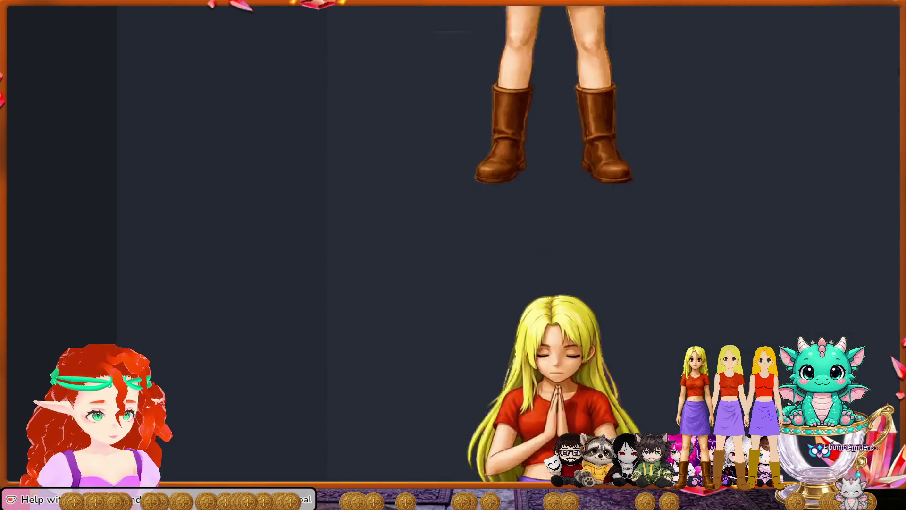
scroll(556, 241, "down", 5)
scroll(556, 241, "up", 3)
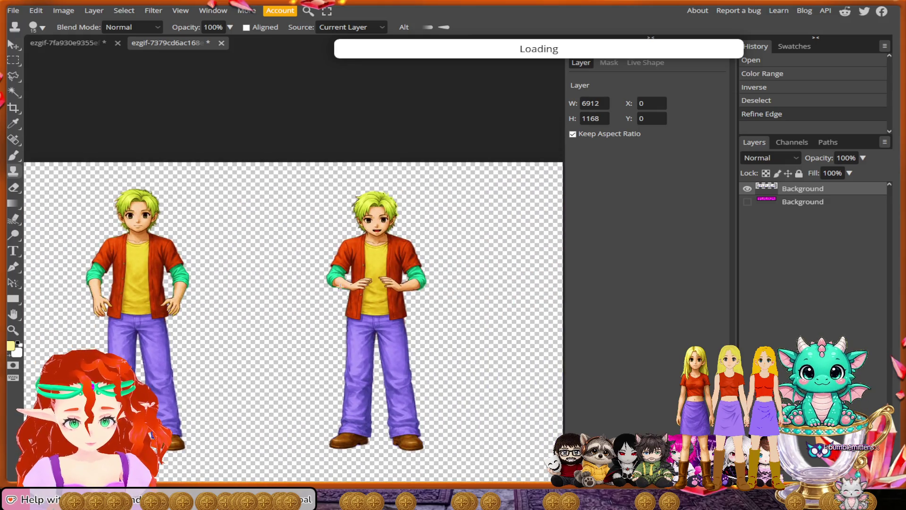
scroll(191, 247, "up", 5)
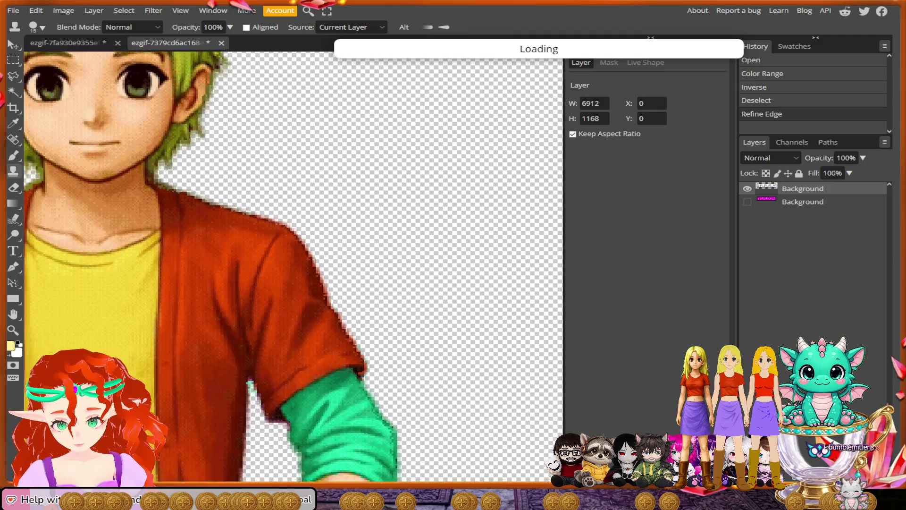
Centre the boy's face and set the Clone Stamp source on his cheek skin
left_click_drag(145, 178, 326, 221)
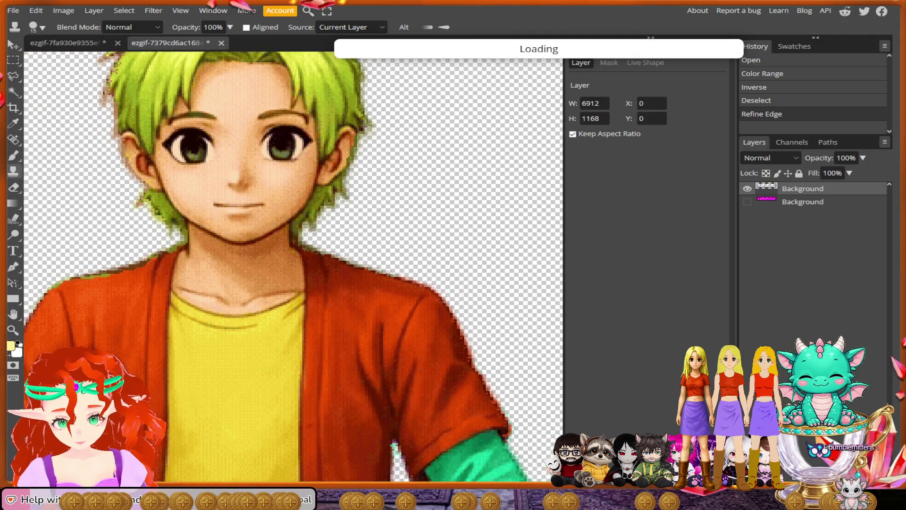
scroll(431, 279, "right", 10)
scroll(265, 286, "right", 5)
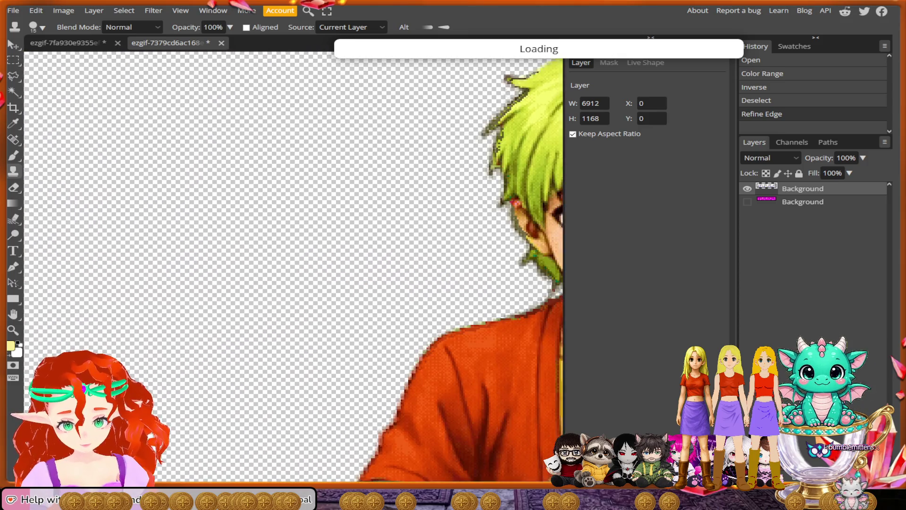
scroll(265, 286, "right", 3)
scroll(264, 286, "right", 3)
scroll(345, 273, "right", 1)
left_click(345, 273)
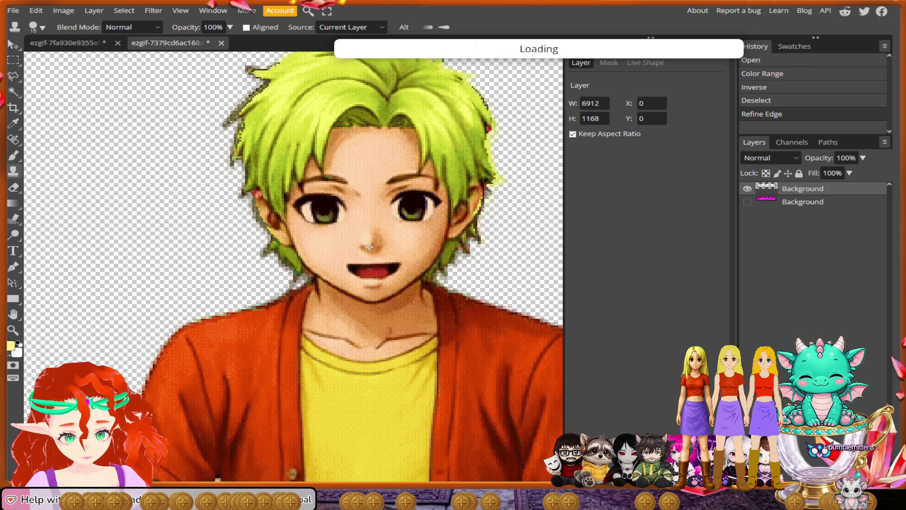
Clone cheek skin over the left and rest of the open mouth for a closed smile
left_click_drag(369, 249, 357, 272)
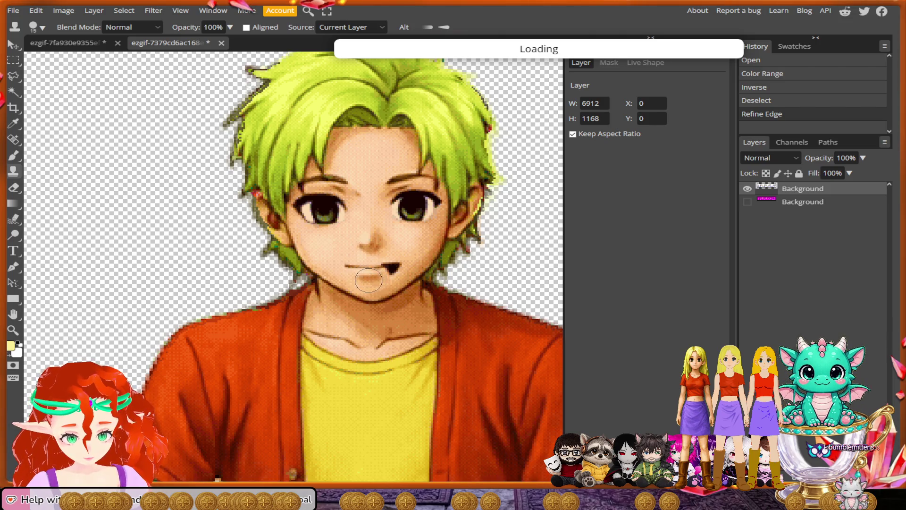
left_click(397, 270)
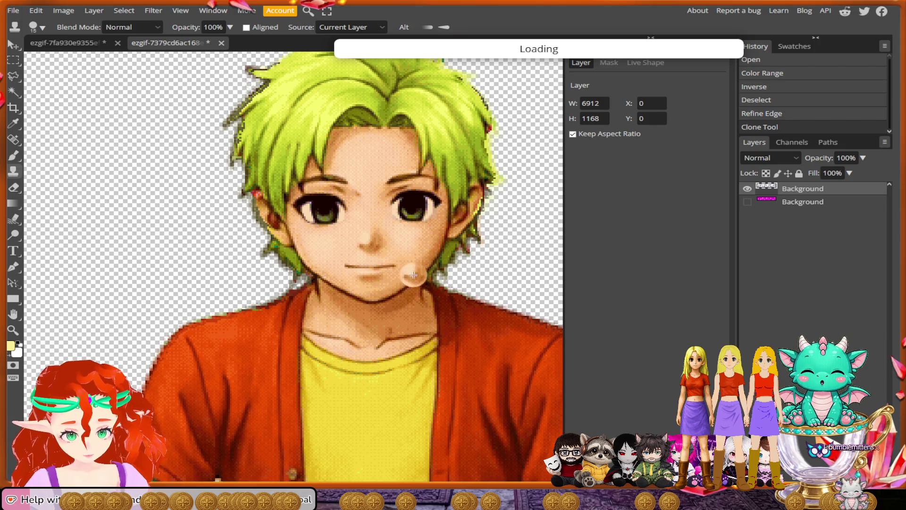
scroll(396, 269, "down", 1)
scroll(396, 269, "down", 1)
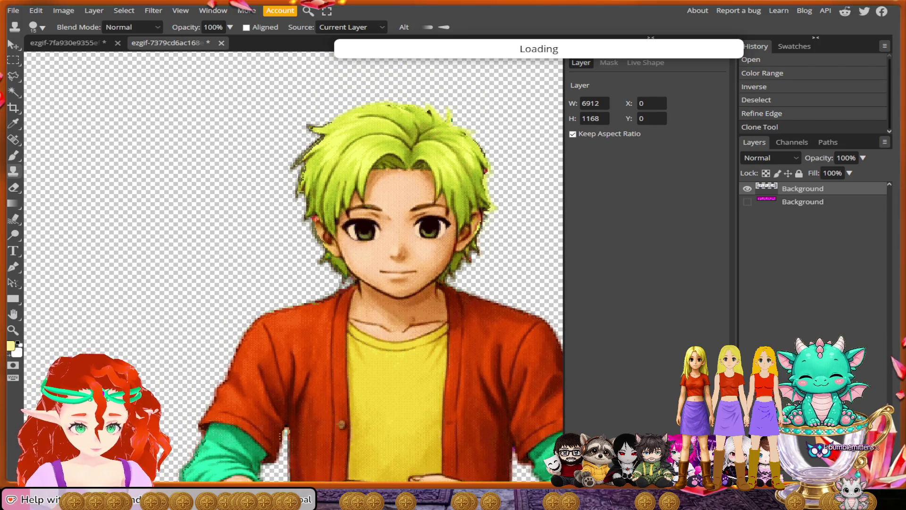
scroll(525, 304, "right", 3)
scroll(525, 304, "right", 1)
scroll(525, 305, "right", 2)
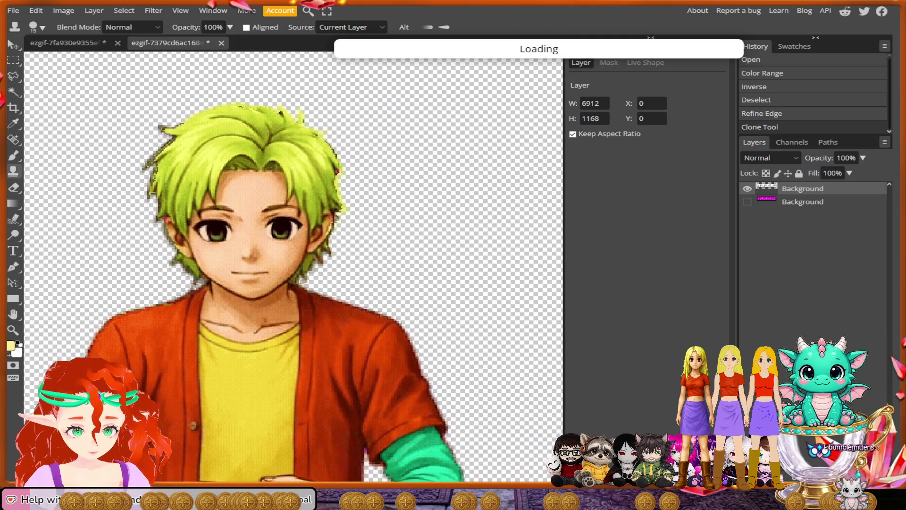
scroll(525, 304, "right", 2)
scroll(484, 322, "right", 2)
scroll(483, 322, "left", 1)
scroll(484, 322, "up", 2)
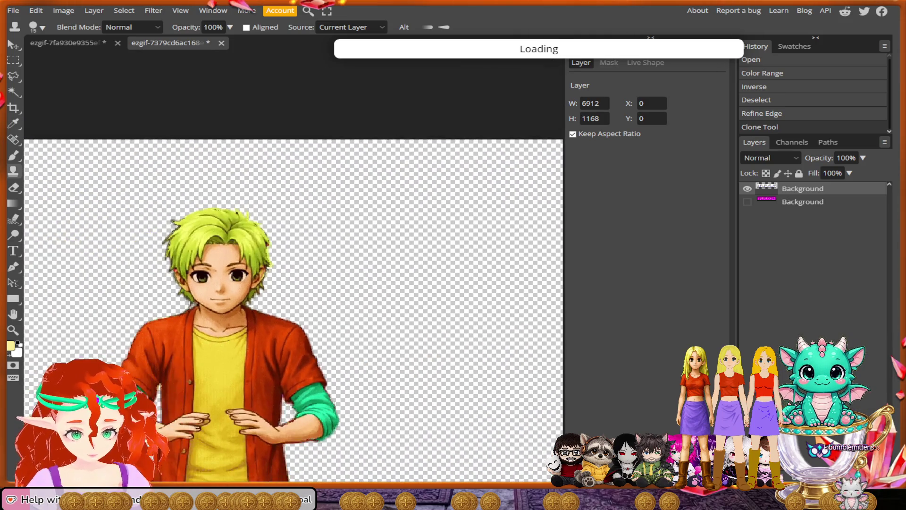
scroll(484, 322, "up", 2)
scroll(483, 322, "right", 2)
scroll(483, 322, "right", 1)
scroll(484, 323, "up", 2)
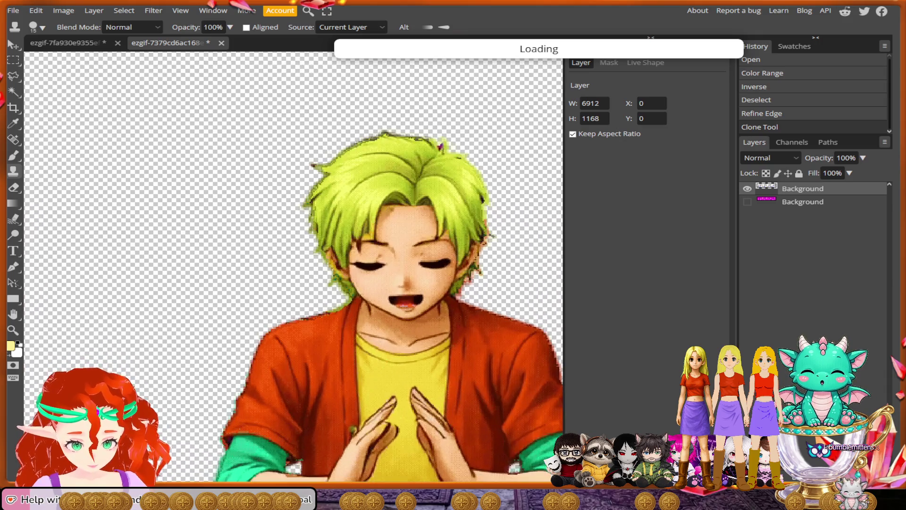
scroll(483, 322, "up", 2)
scroll(403, 280, "up", 1)
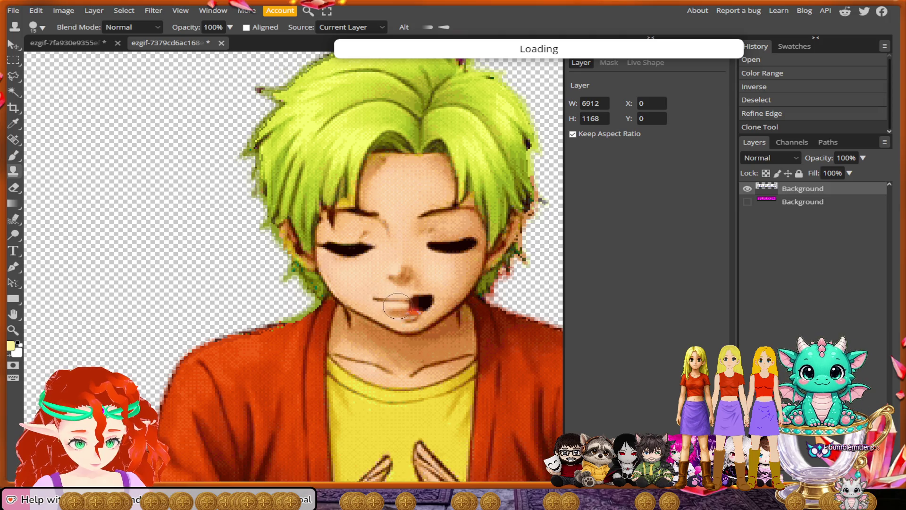
Clone skin over the dark mark, red lips and open mouths on the remaining praying frames
mouse_move(411, 311)
left_mouse_down()
mouse_move(427, 302)
mouse_move(406, 278)
left_mouse_up()
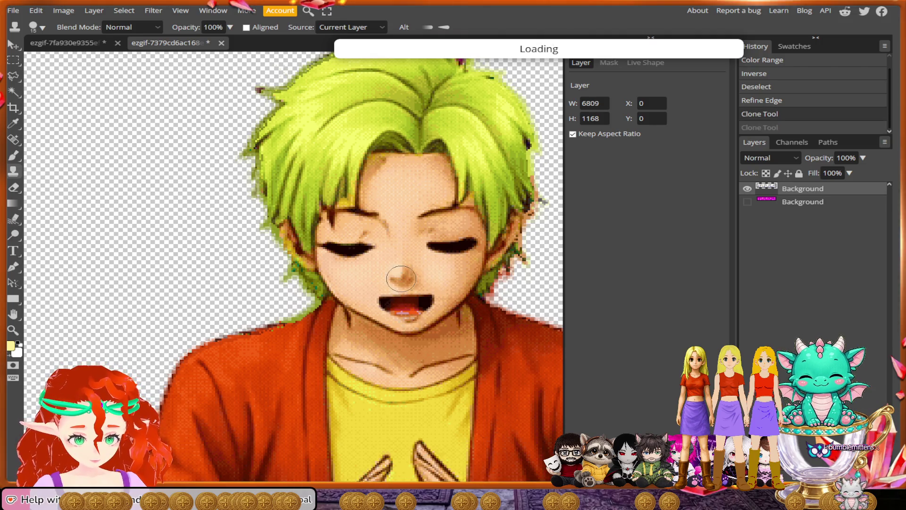
left_click_drag(384, 302, 406, 304)
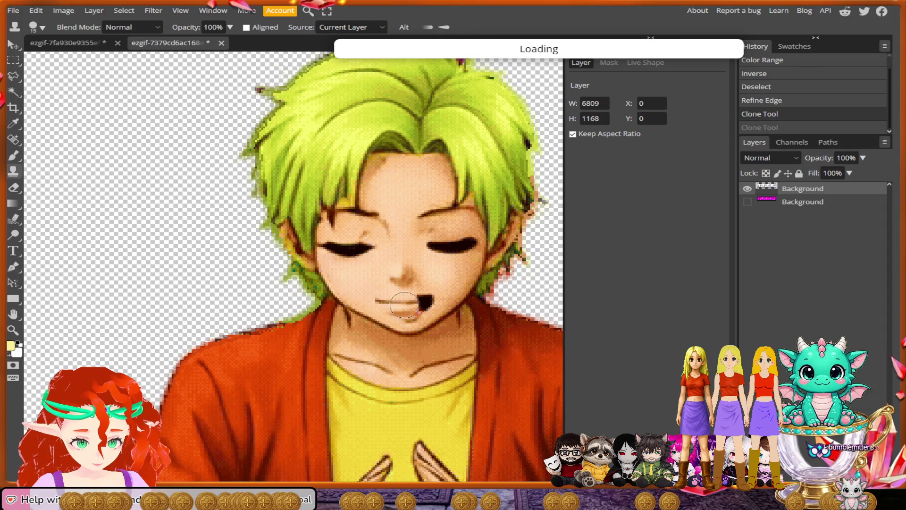
scroll(427, 301, "down", 2)
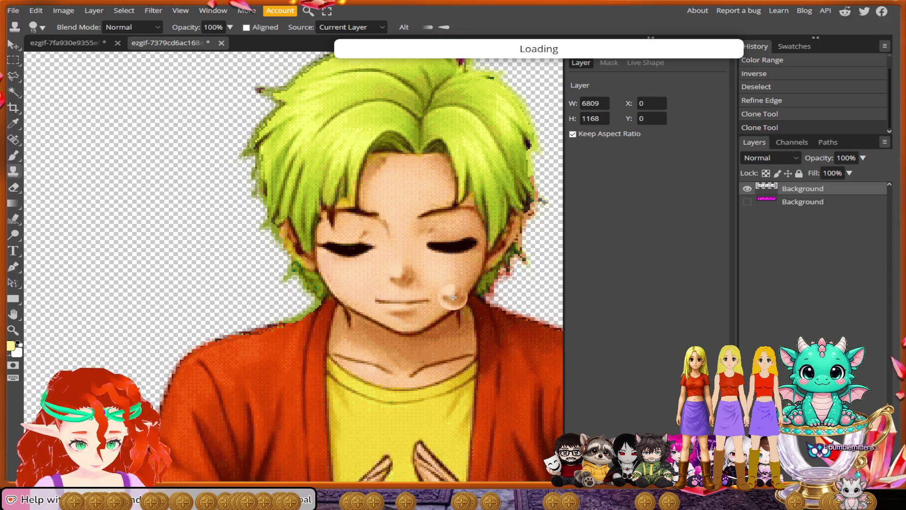
scroll(440, 297, "down", 2)
scroll(467, 301, "down", 2)
scroll(509, 307, "down", 2)
scroll(509, 308, "up", 1)
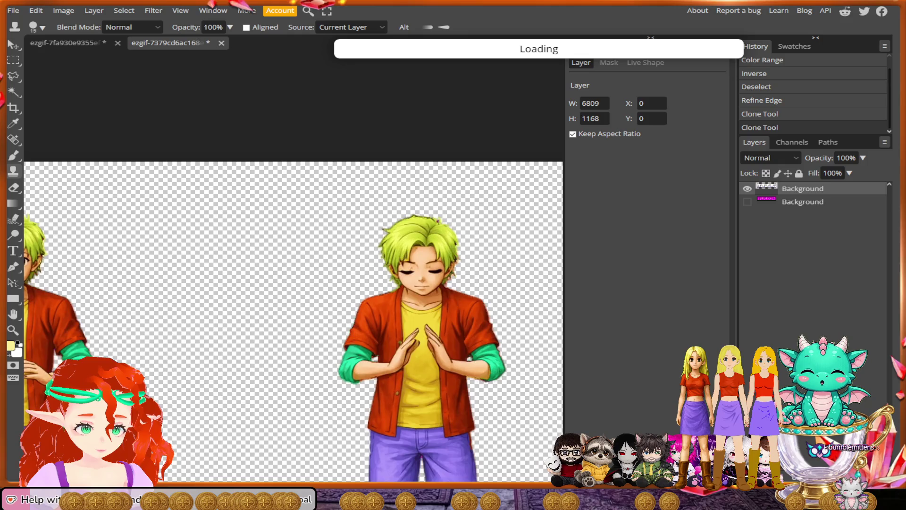
scroll(506, 308, "up", 1)
scroll(453, 270, "up", 1)
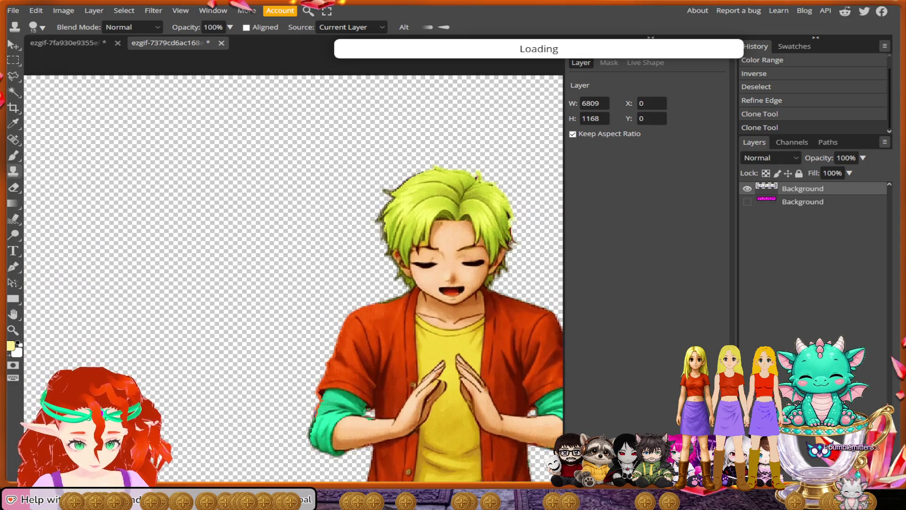
scroll(453, 270, "up", 1)
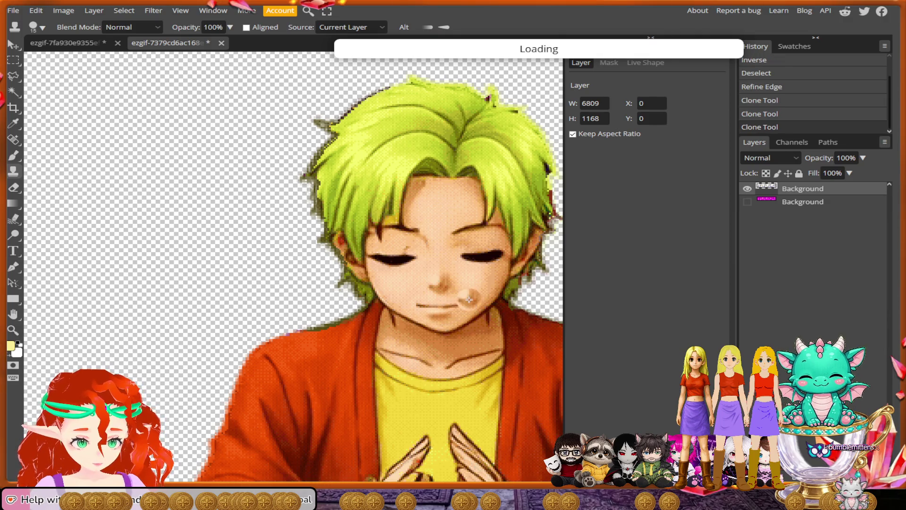
scroll(457, 307, "down", 1)
scroll(450, 289, "down", 1)
scroll(509, 335, "right", 5)
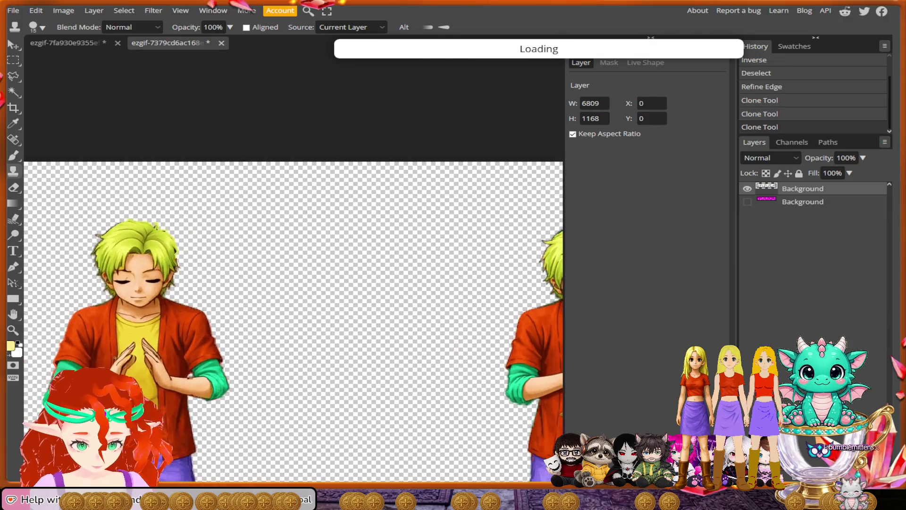
scroll(354, 338, "right", 5)
scroll(373, 450, "up", 1)
scroll(423, 268, "up", 2)
scroll(418, 267, "up", 1)
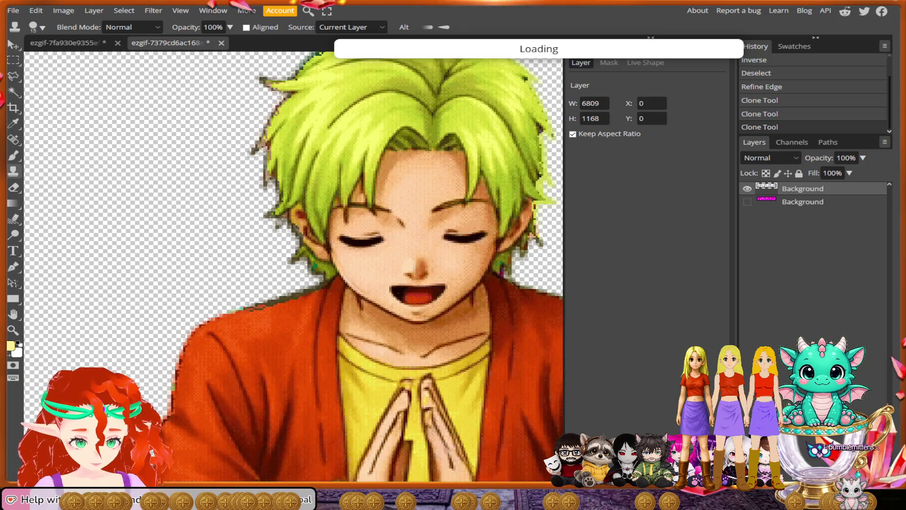
scroll(415, 268, "up", 1)
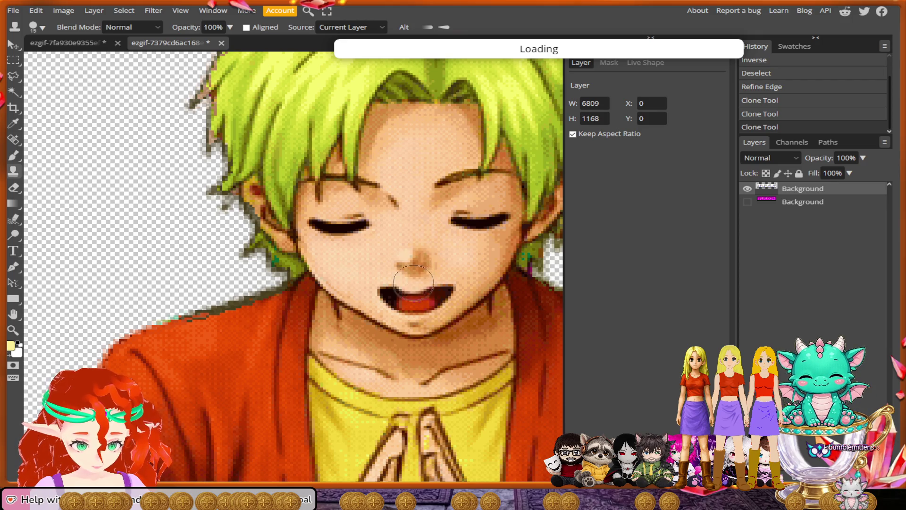
mouse_move(415, 278)
left_mouse_down()
mouse_move(398, 295)
mouse_move(416, 306)
left_mouse_up()
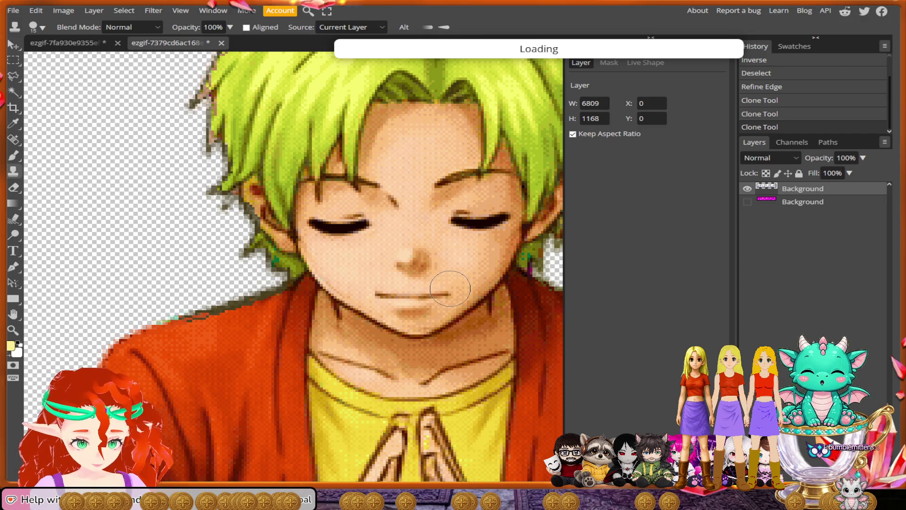
left_click_drag(446, 284, 447, 303)
scroll(447, 303, "down", 2)
scroll(448, 303, "down", 2)
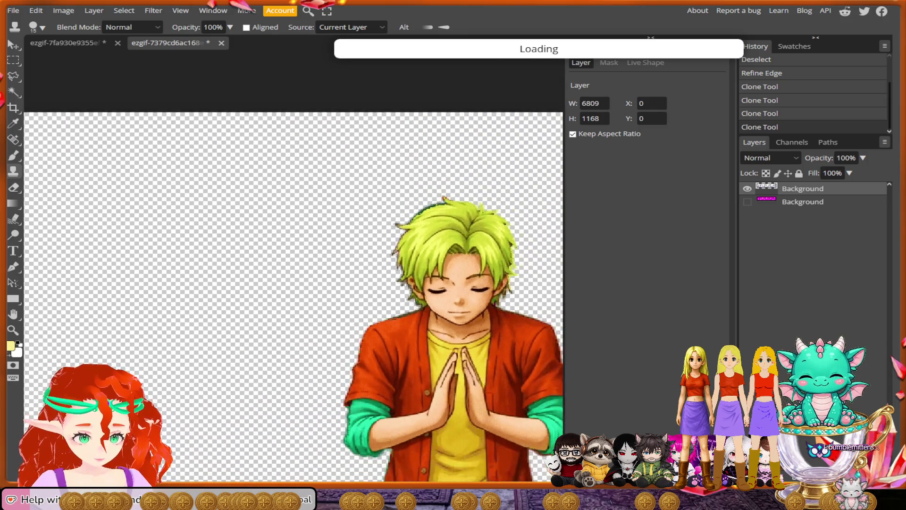
scroll(447, 303, "down", 2)
scroll(448, 303, "down", 1)
scroll(308, 340, "down", 1)
scroll(308, 340, "down", 1)
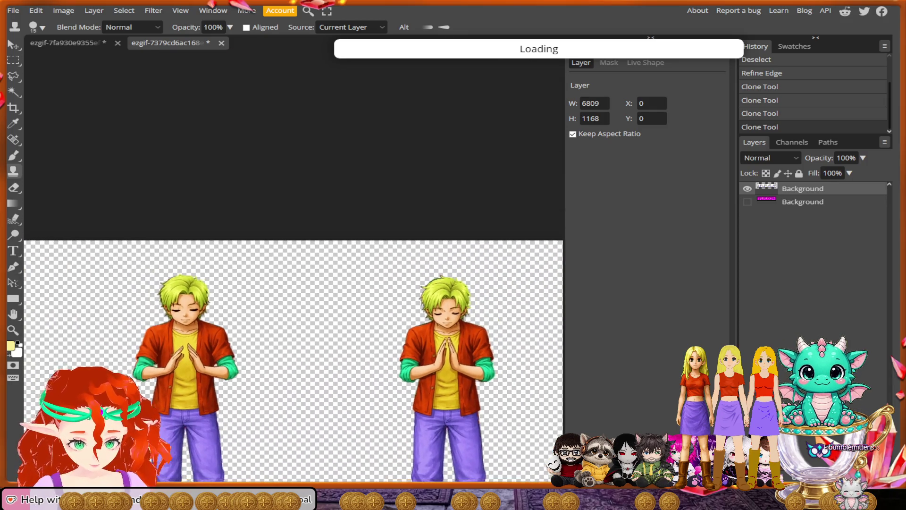
scroll(308, 340, "down", 1)
scroll(308, 340, "down", 1)
scroll(357, 298, "up", 1)
scroll(358, 298, "up", 1)
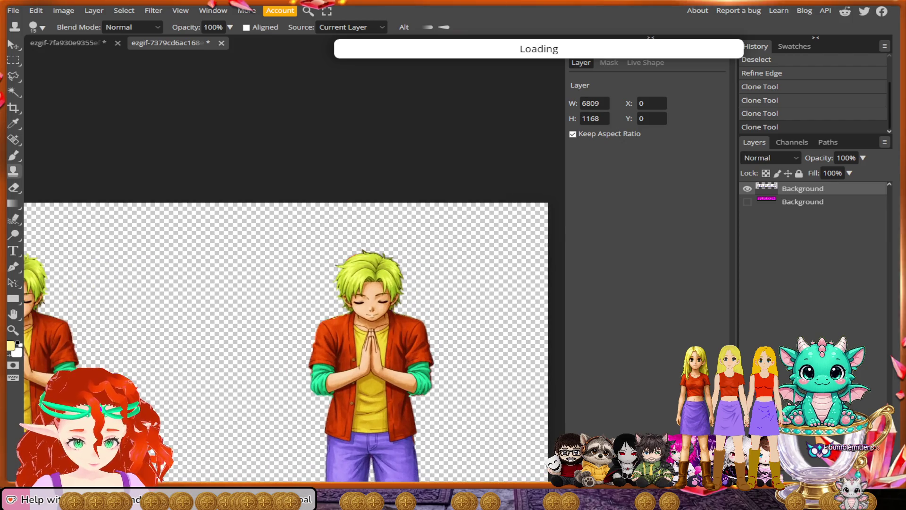
scroll(358, 298, "up", 2)
scroll(358, 298, "up", 1)
scroll(358, 292, "up", 1)
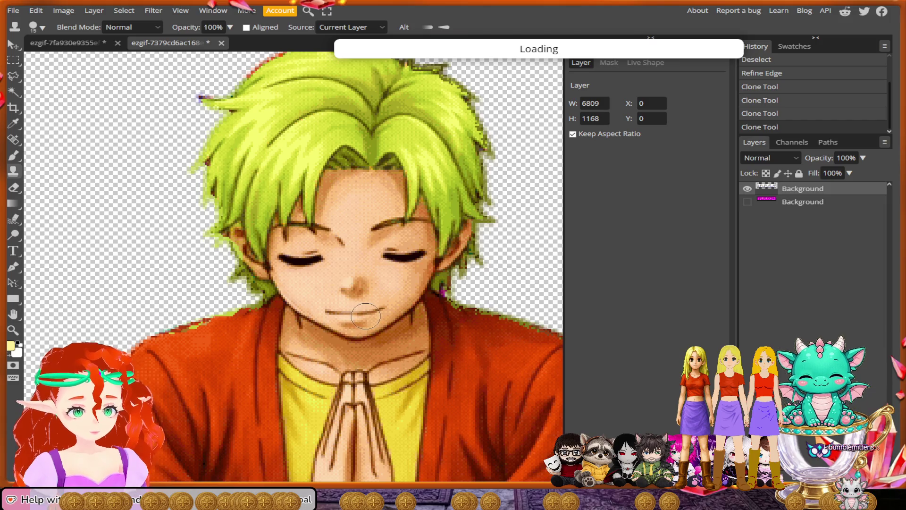
left_click(379, 305)
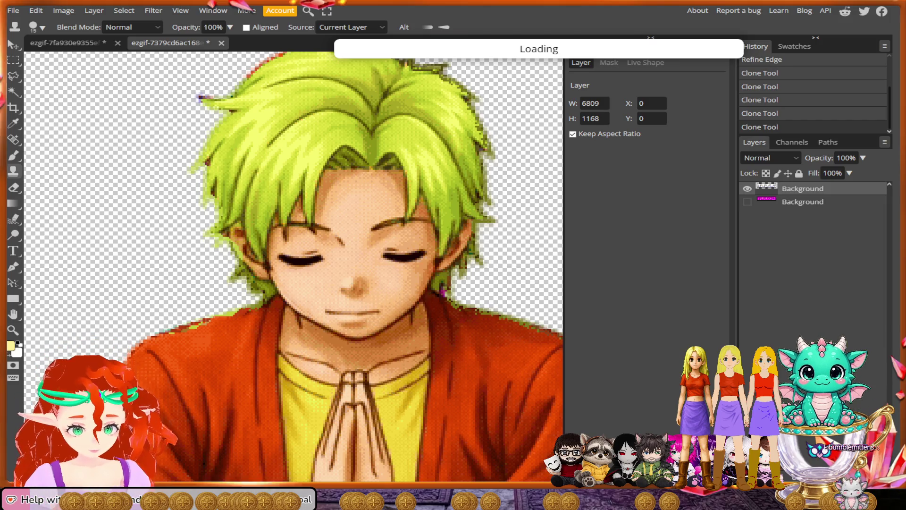
scroll(426, 311, "down", 2)
scroll(460, 318, "down", 2)
scroll(480, 325, "down", 2)
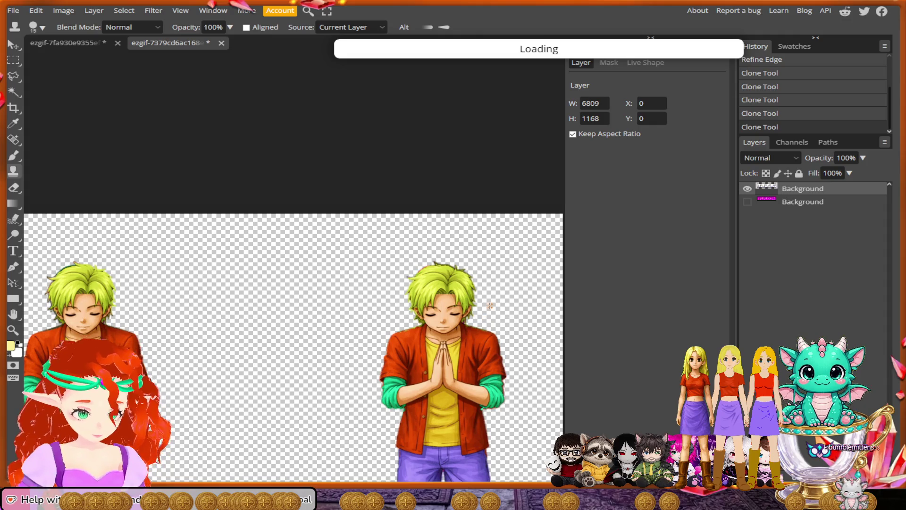
scroll(354, 253, "down", 2)
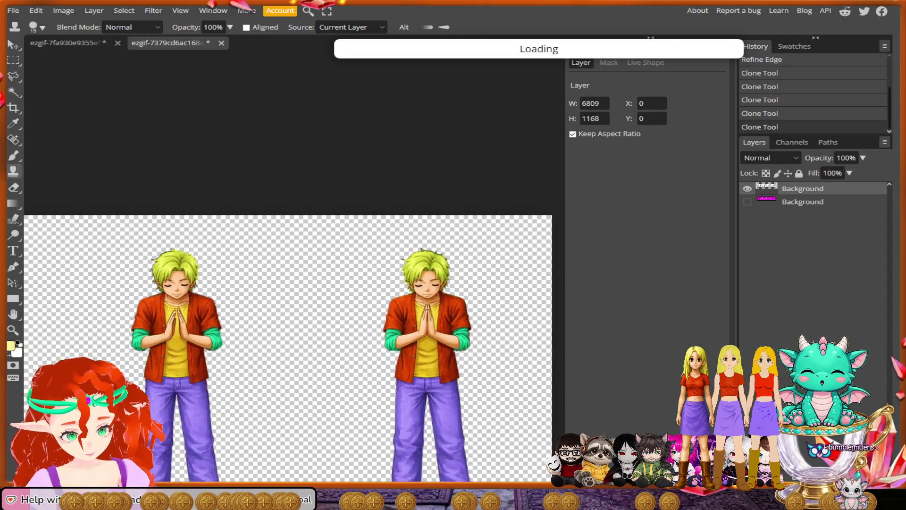
scroll(354, 253, "down", 2)
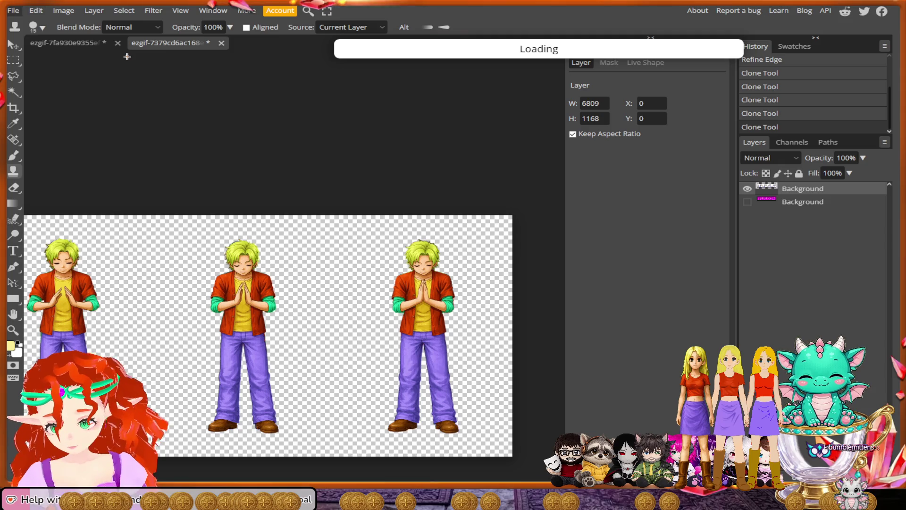
Export the retouched sheet as a PNG named 'Pray' via File > Export as
left_click(13, 10)
mouse_move(43, 161)
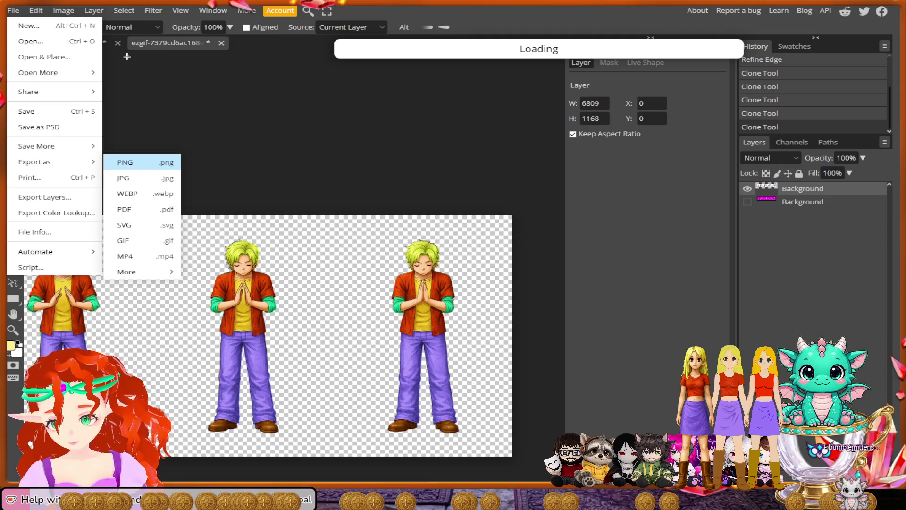
left_click(124, 162)
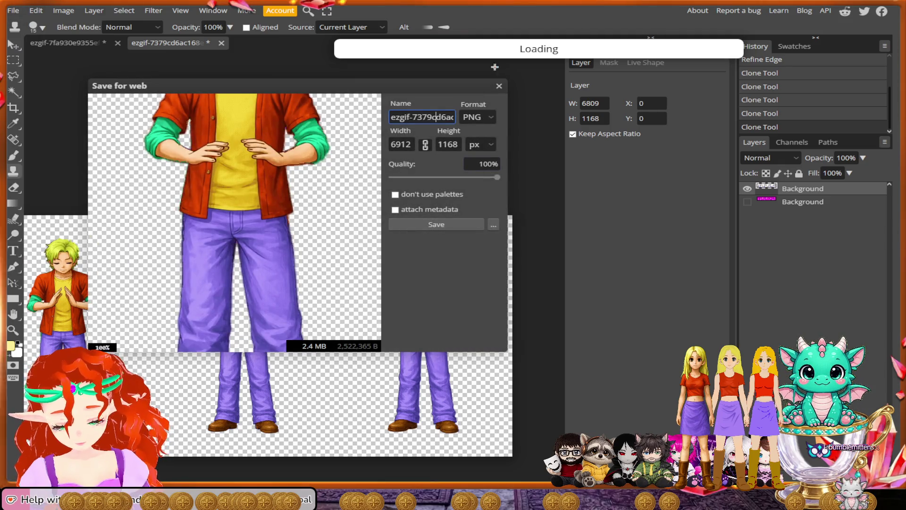
type("Prady")
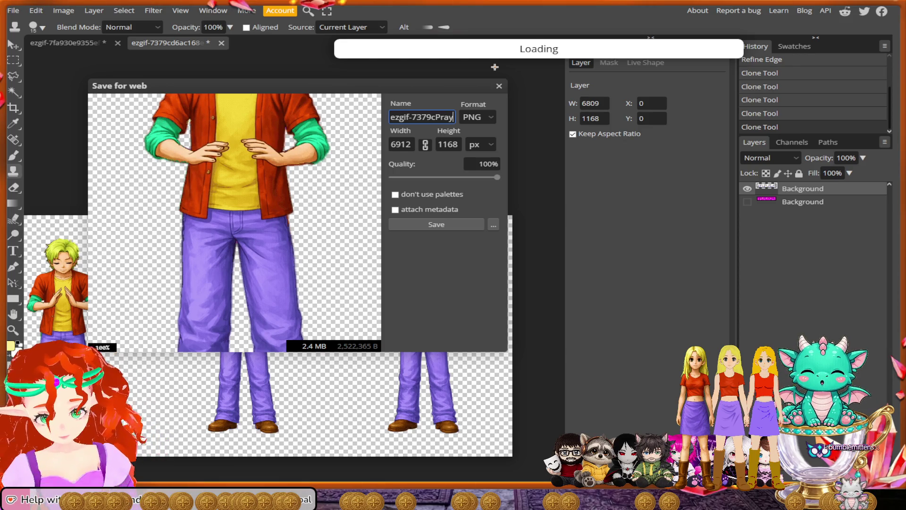
key("ctrl+a")
type("P")
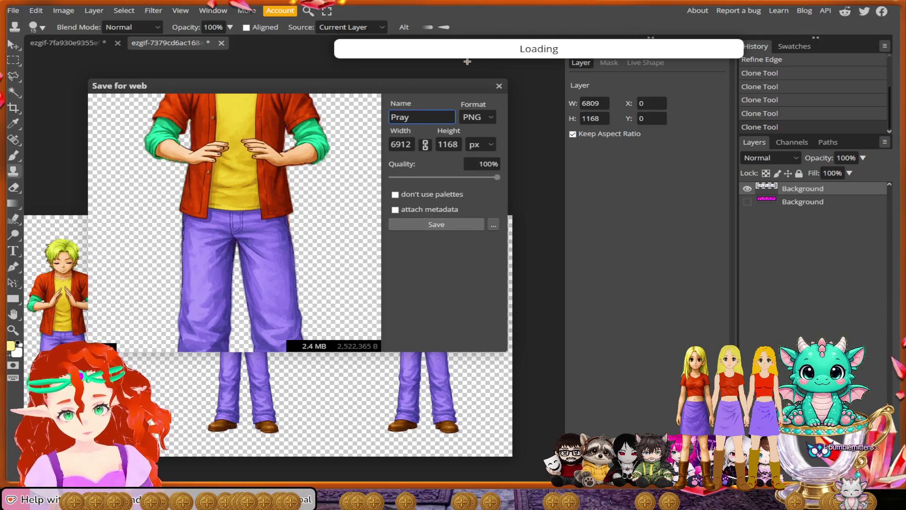
key("Return")
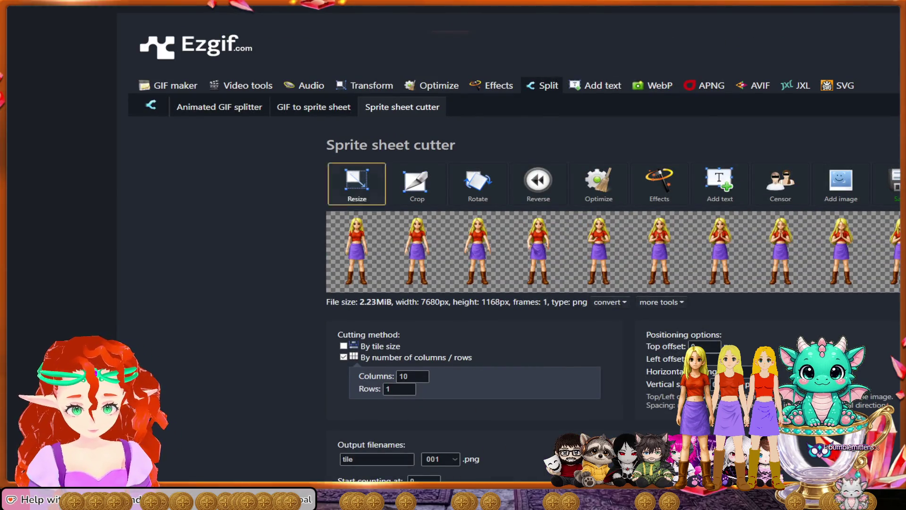
Upload Pray.png to Ezgif as a fresh sprite sheet to cut
left_click(403, 106)
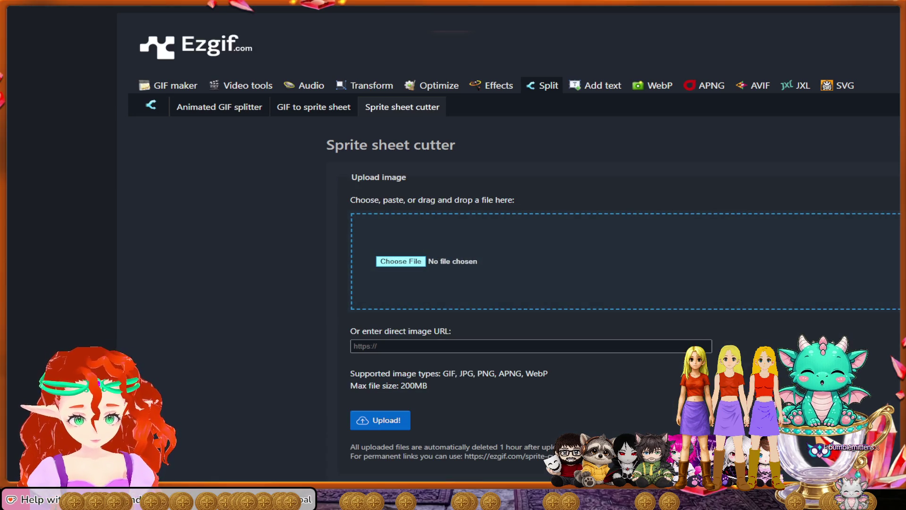
key("Return")
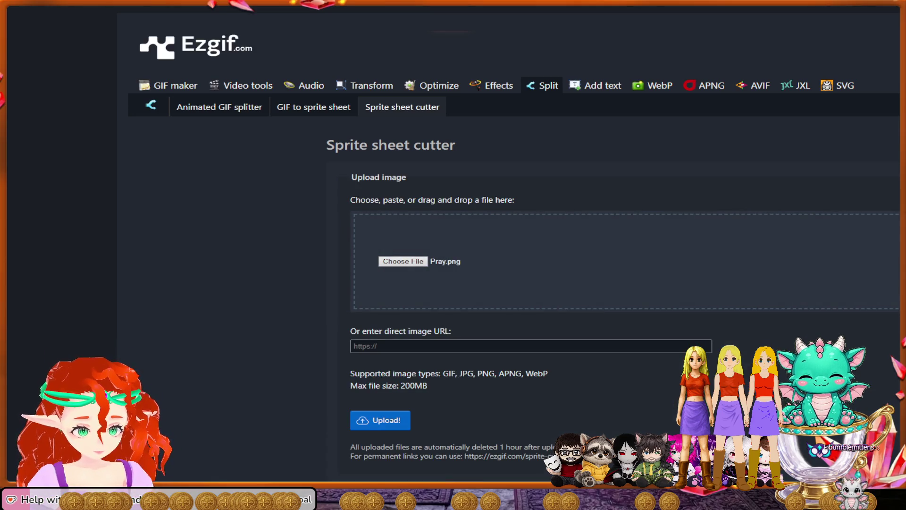
left_click(379, 420)
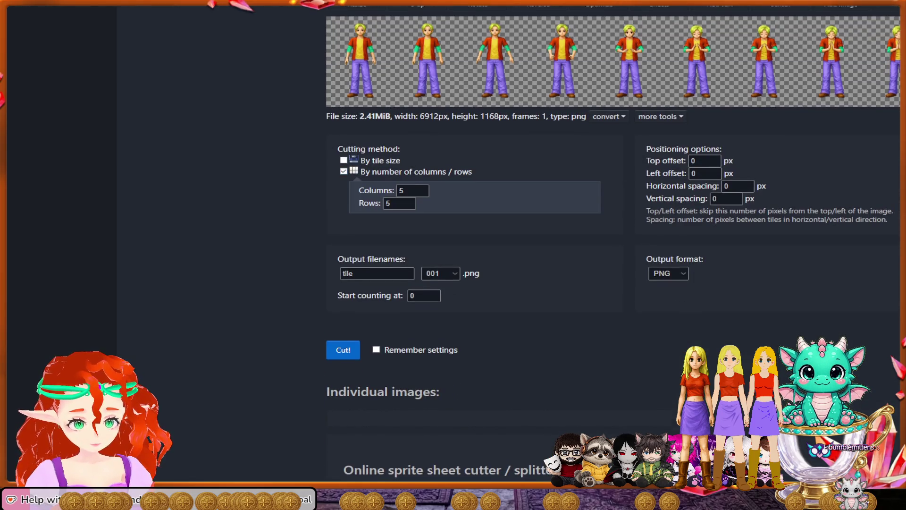
scroll(614, 283, "up", 2)
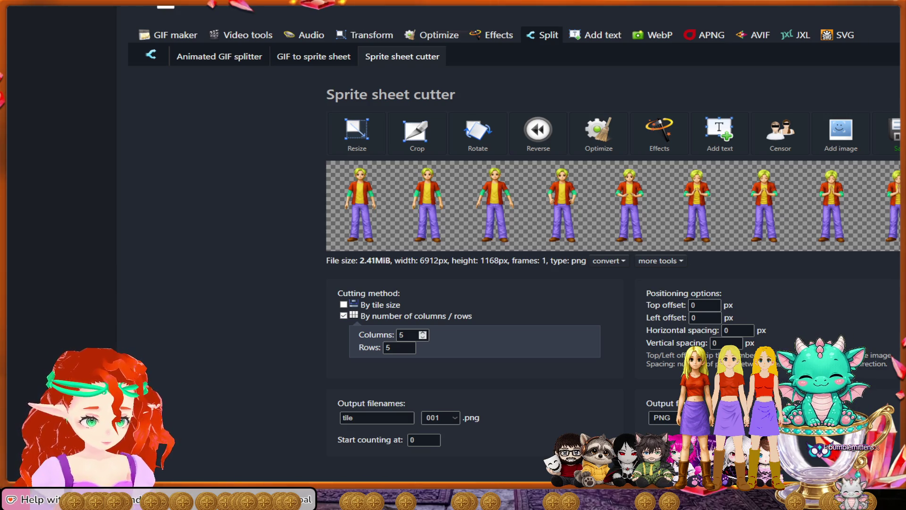
Cut the sheet into 9 columns by 1 row of tiles
key("Tab")
type("1")
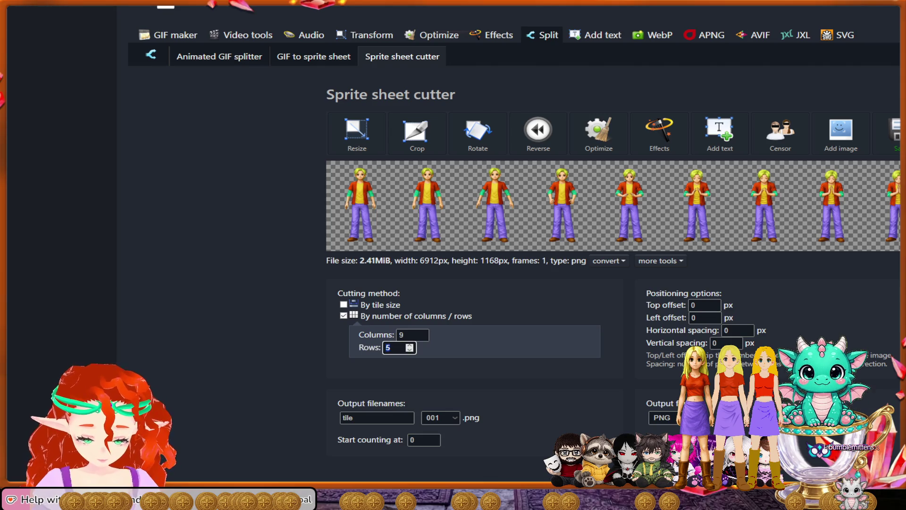
scroll(613, 283, "down", 2)
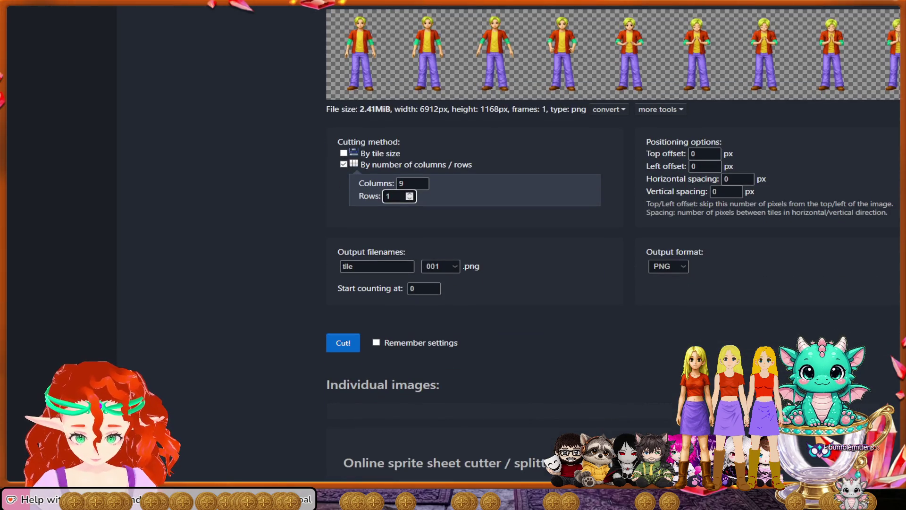
left_click(343, 341)
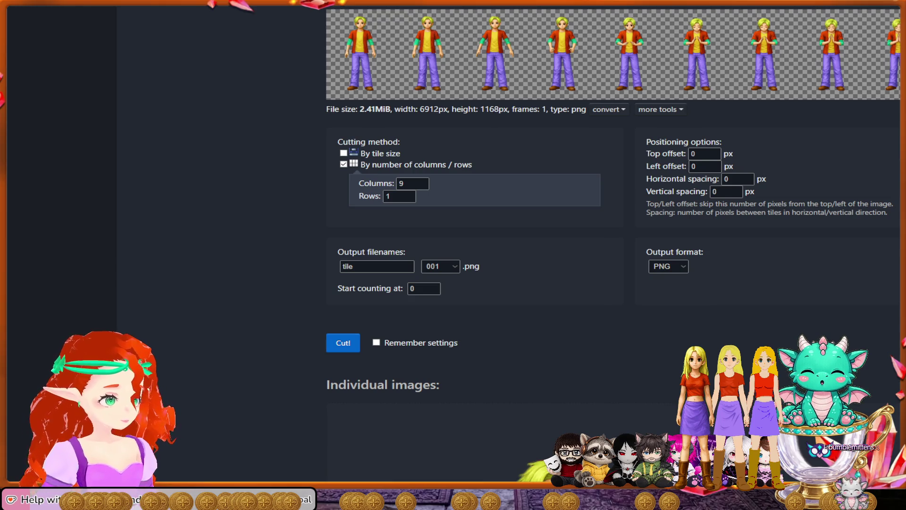
scroll(559, 255, "down", 2)
scroll(559, 255, "down", 2)
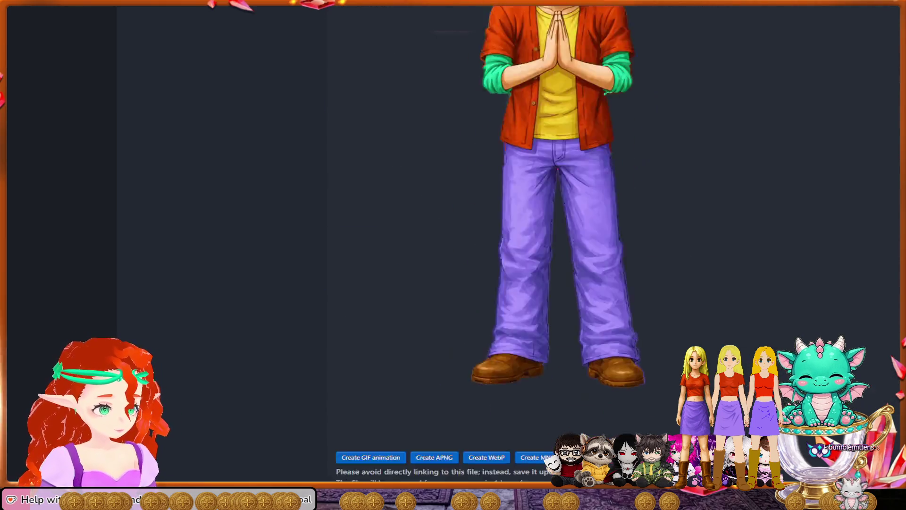
scroll(560, 255, "down", 5)
scroll(559, 255, "down", 1)
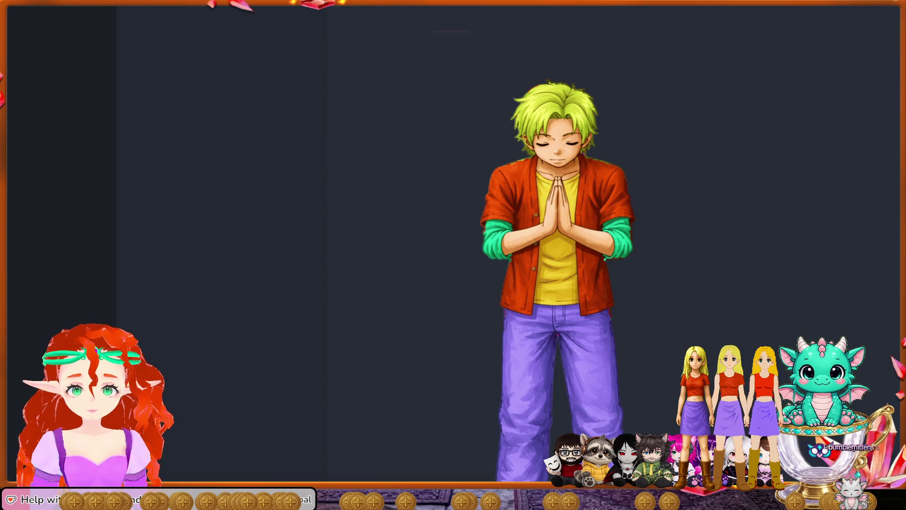
Dismiss the ad-blocker confirmation after reviewing the cut praying tiles
key("Return")
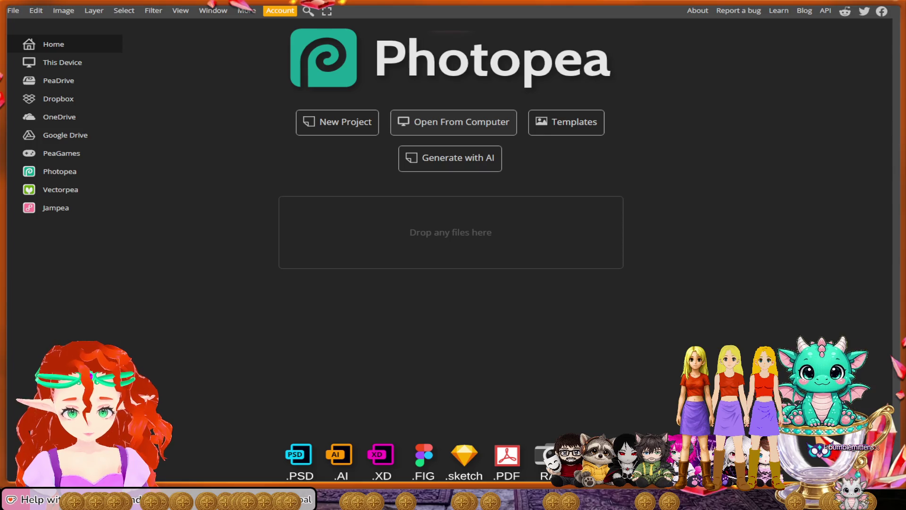
Zoom into the girl's Pray.png sheet and toggle the side panels to show Actions
key("ctrl+plus")
key("ctrl+plus")
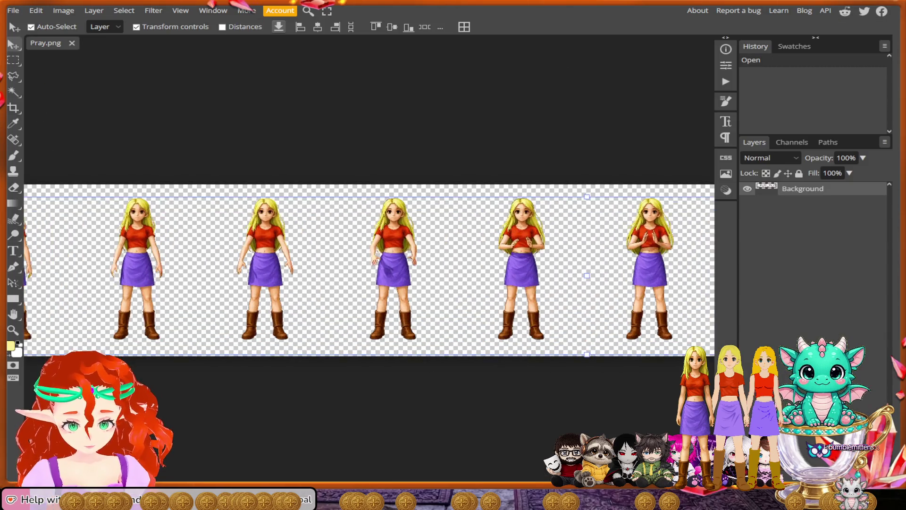
key("ctrl+plus")
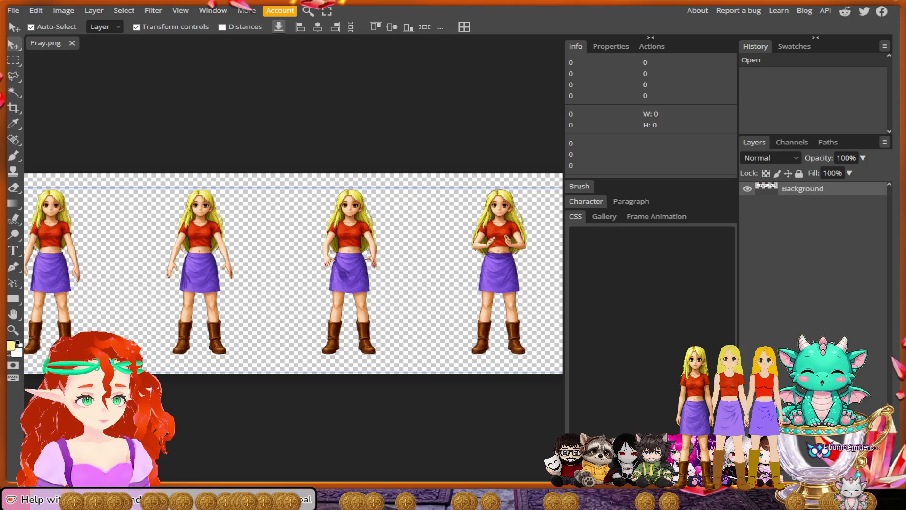
left_click(650, 37)
left_click(725, 37)
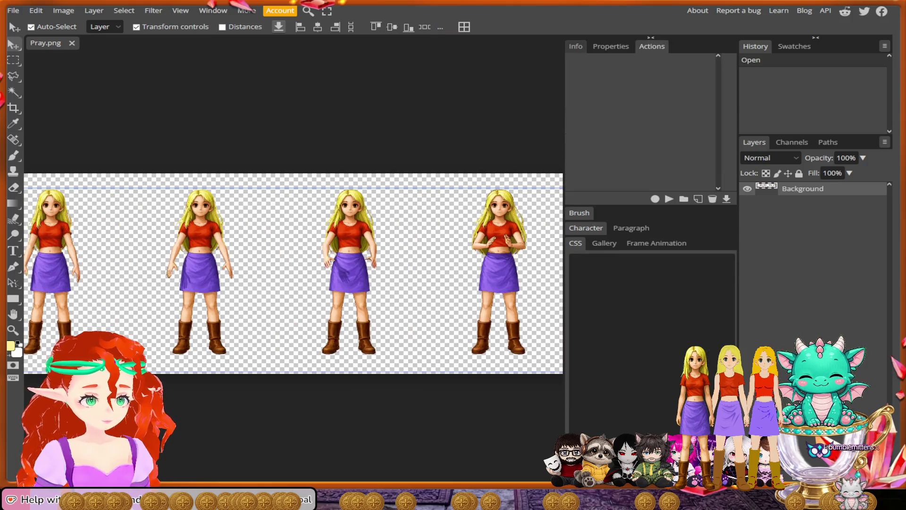
left_click(725, 37)
left_click(725, 37)
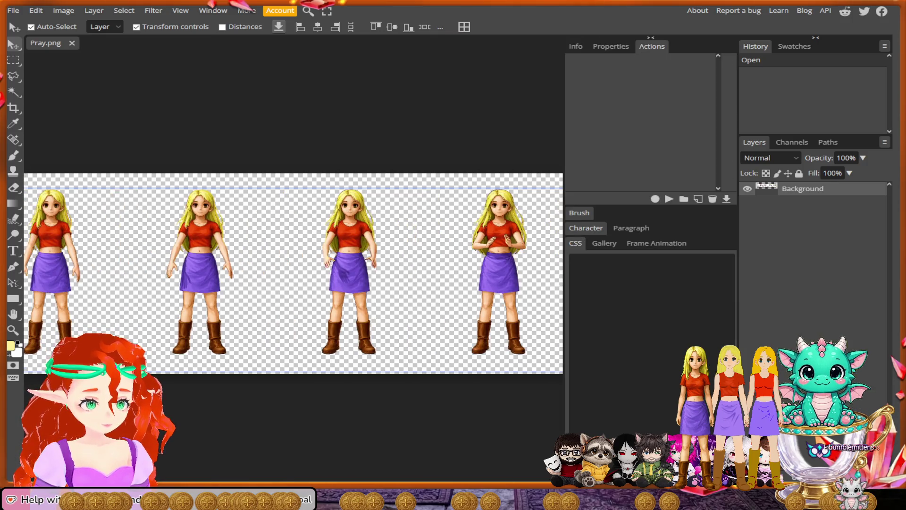
Create Action Set 0 holding a new Action 0 and bring up the Layer menu
left_click(698, 198)
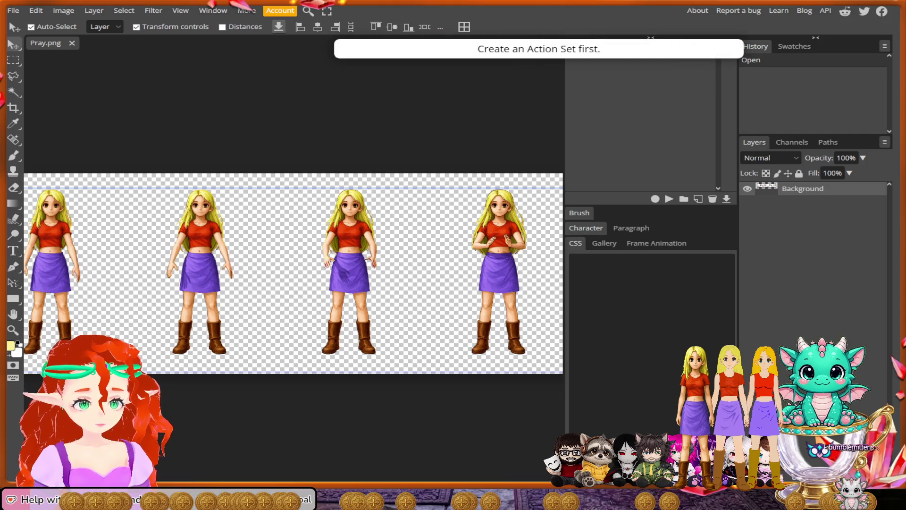
left_click(683, 199)
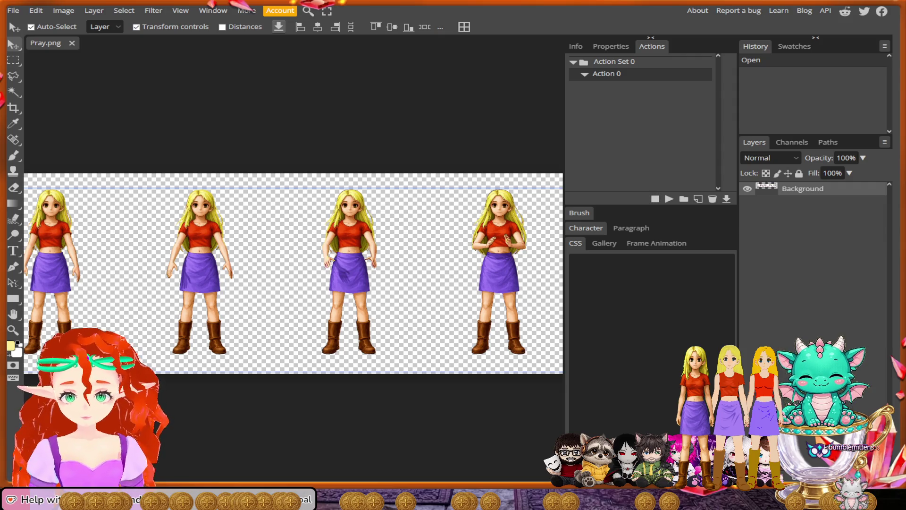
left_click(124, 10)
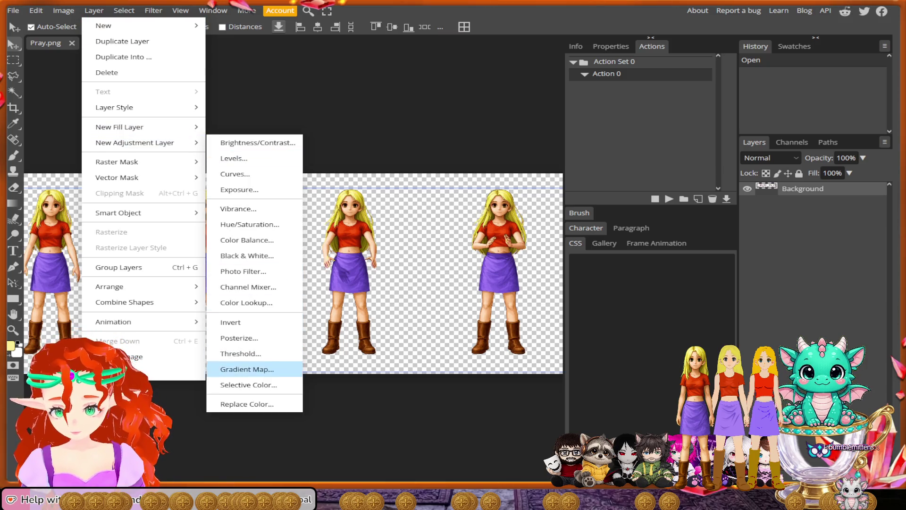
Add a Selective Color layer with Reds at Cyan 100, Magenta 100, Yellow -100, Black 100, Absolute
left_click(248, 385)
left_click(647, 131)
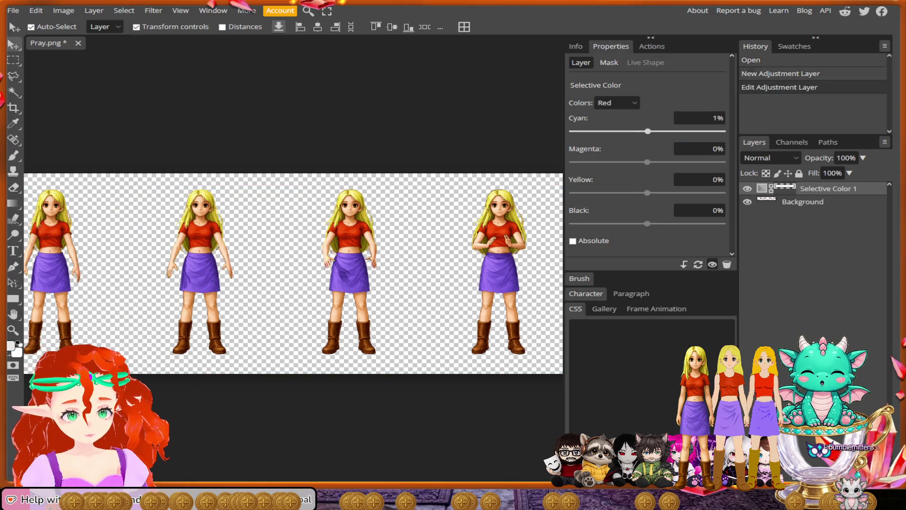
left_click_drag(647, 131, 722, 131)
left_click_drag(648, 162, 722, 162)
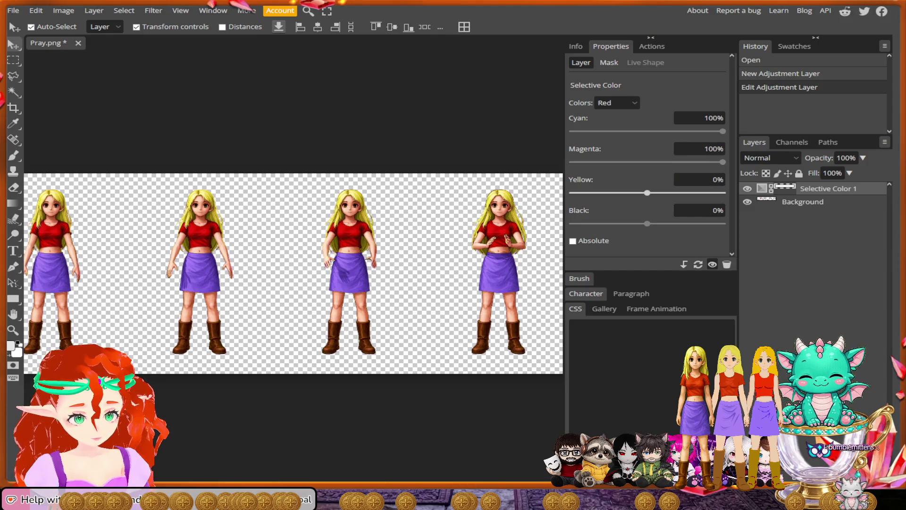
left_click_drag(646, 193, 570, 193)
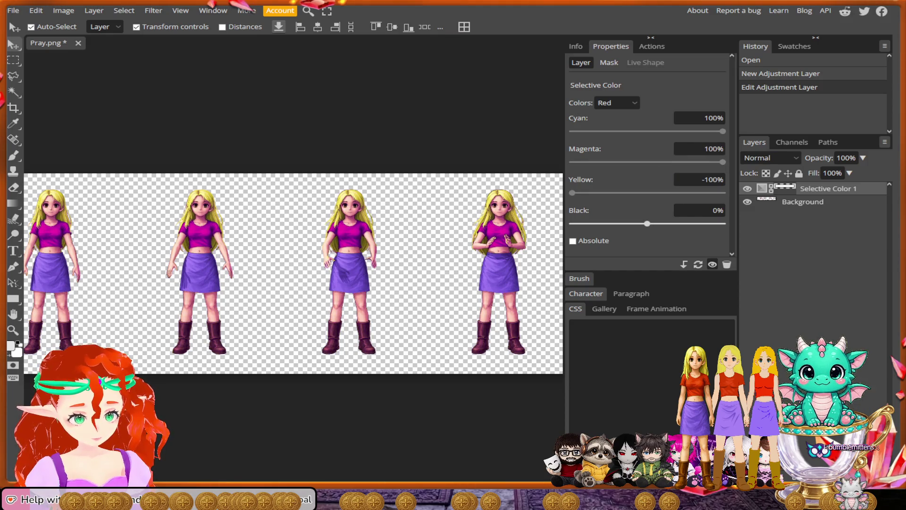
left_click_drag(659, 224, 722, 224)
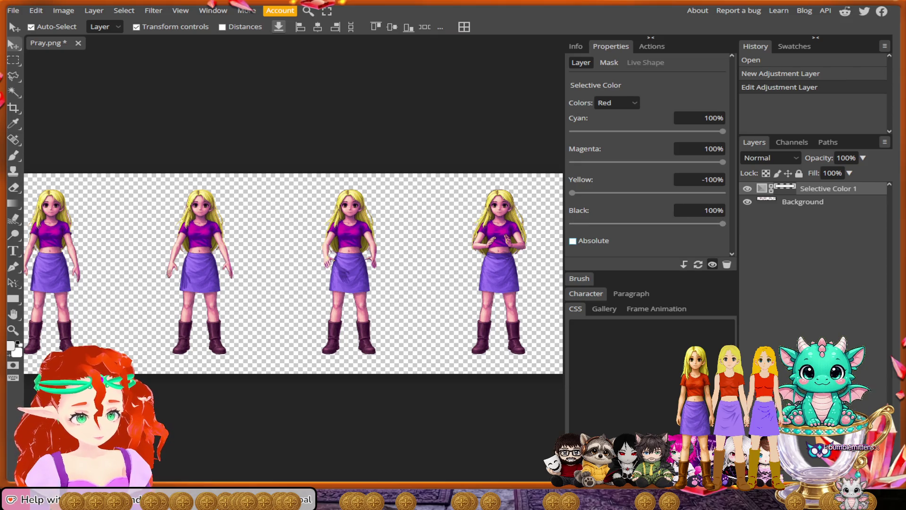
left_click(573, 241)
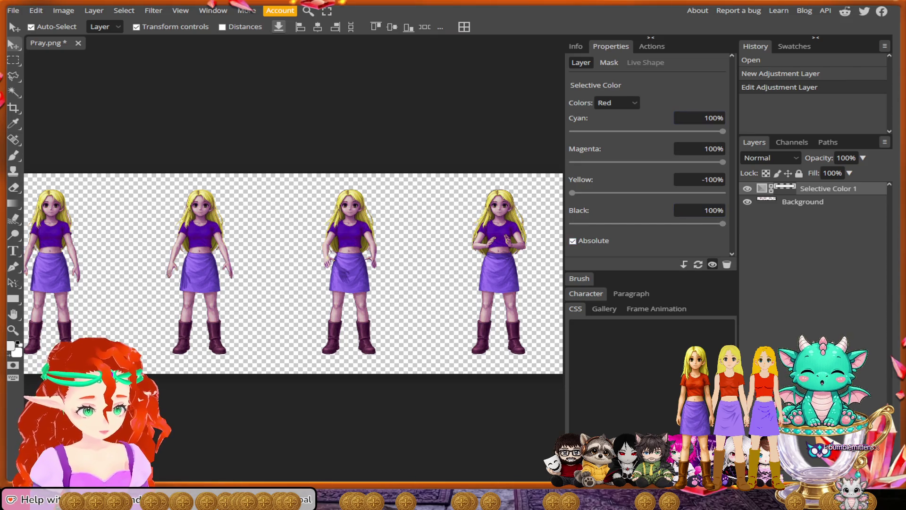
Review Action 0's recorded steps and collapse the panel columns to show all six figures
left_click(652, 47)
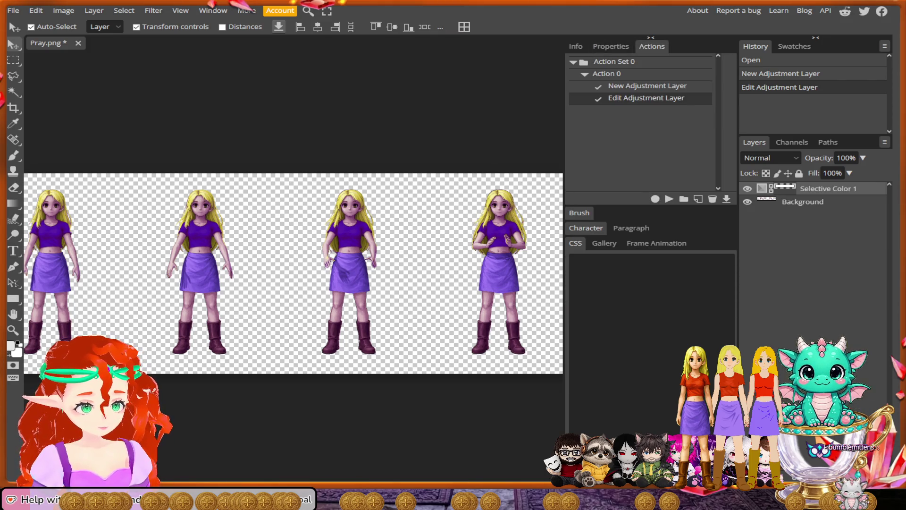
left_click(651, 37)
left_click(816, 36)
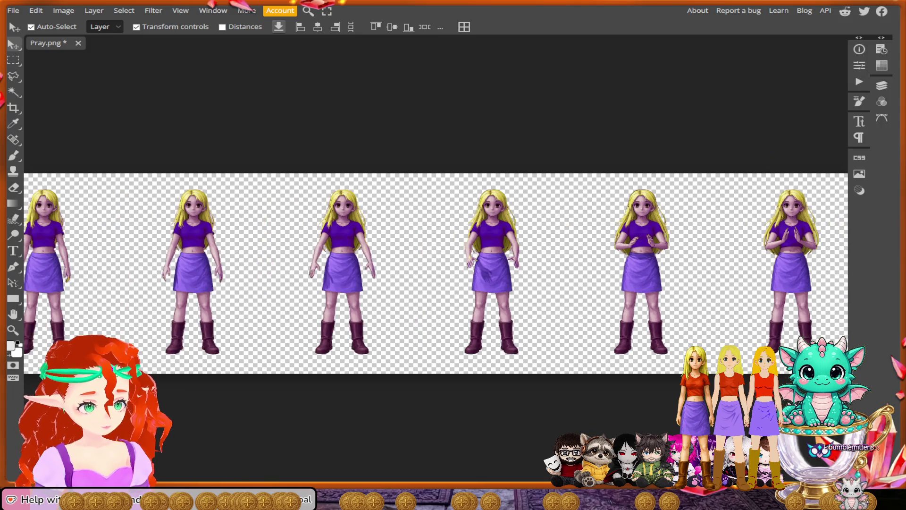
scroll(496, 283, "left", 3)
scroll(496, 283, "left", 5)
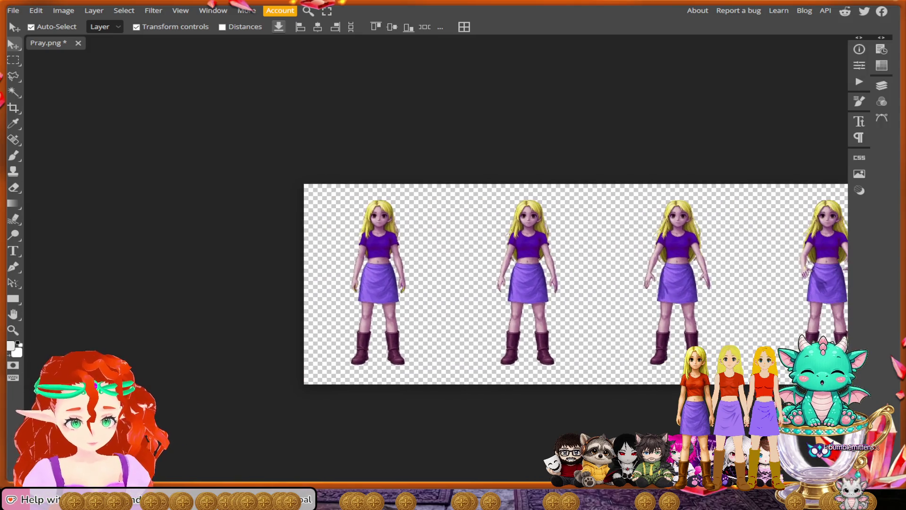
scroll(389, 253, "up", 1)
scroll(389, 253, "up", 2)
scroll(388, 252, "up", 3)
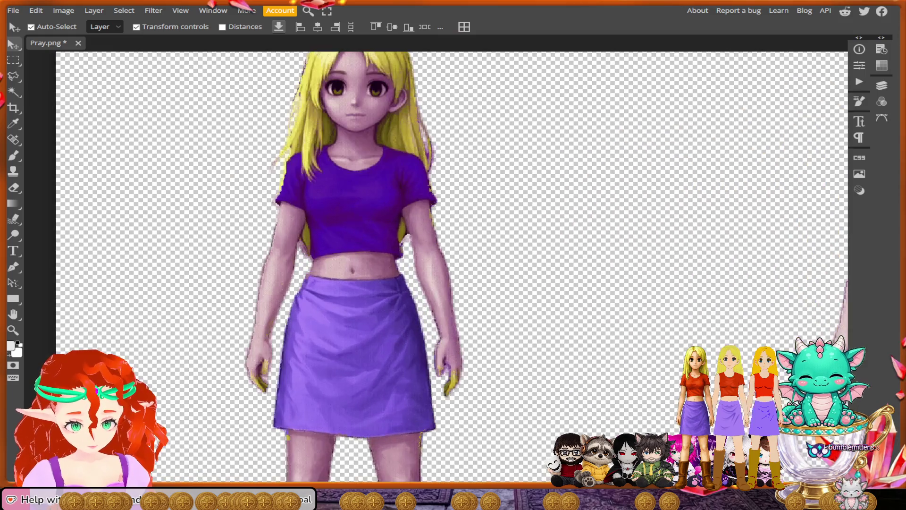
scroll(388, 253, "up", 2)
scroll(435, 268, "up", 3)
scroll(435, 267, "up", 1)
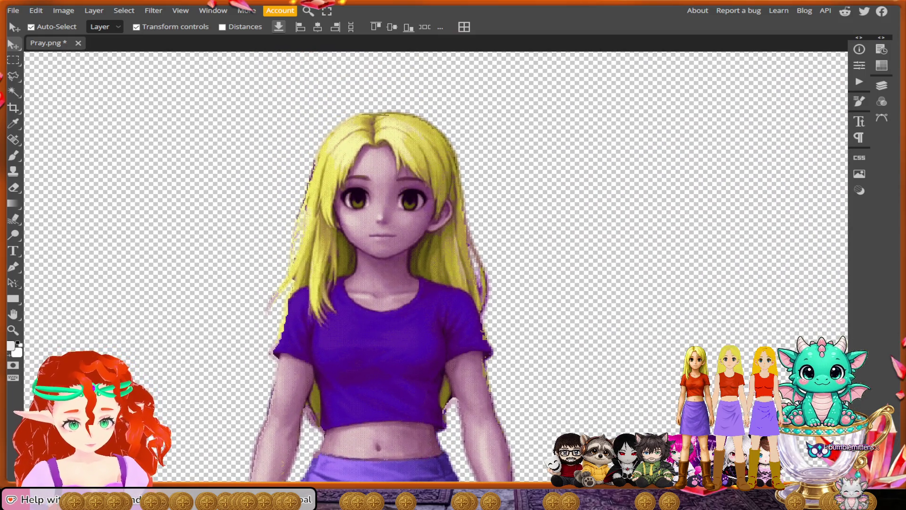
scroll(436, 267, "down", 1)
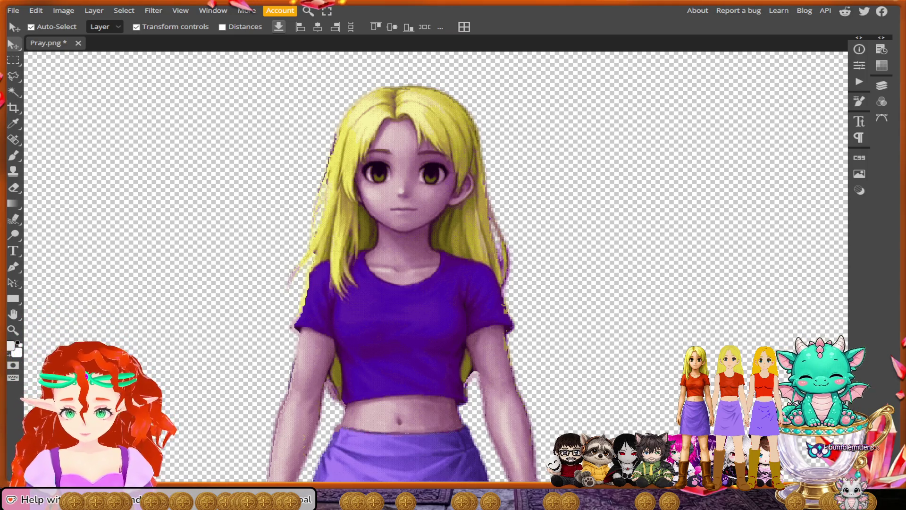
With the Lasso, outline the first girl's hair and trace down her face edge past the ear
key("l")
mouse_move(518, 198)
left_mouse_down()
mouse_move(375, 75)
mouse_move(306, 141)
mouse_move(272, 298)
mouse_move(287, 319)
left_mouse_up()
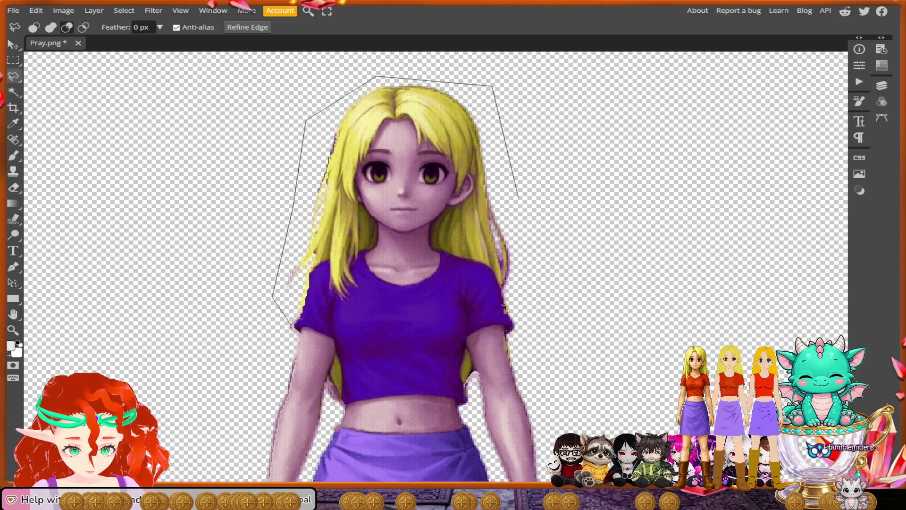
scroll(301, 313, "up", 3)
scroll(301, 313, "up", 1)
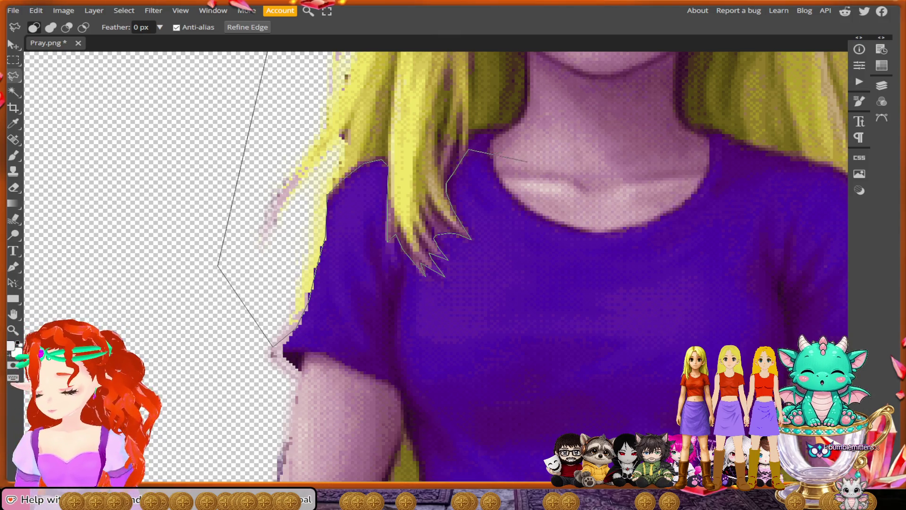
scroll(602, 92, "up", 2)
scroll(602, 92, "right", 2)
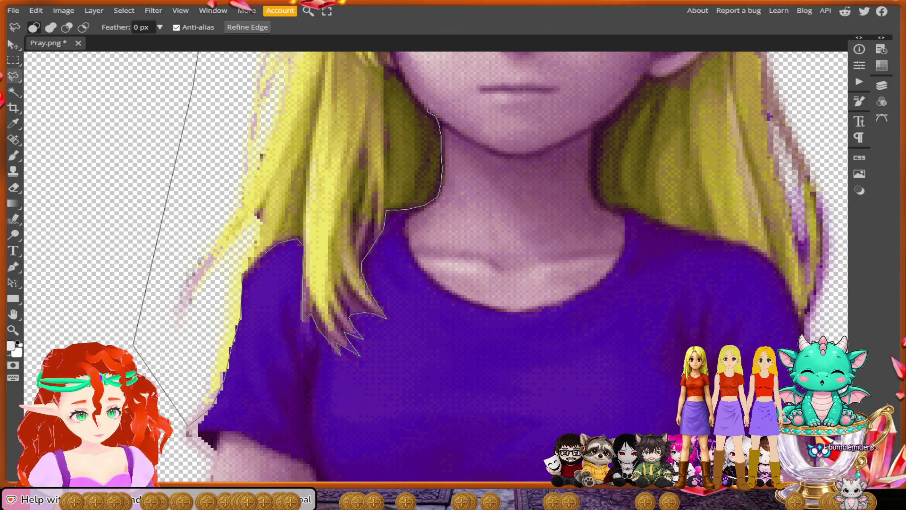
scroll(435, 266, "up", 3)
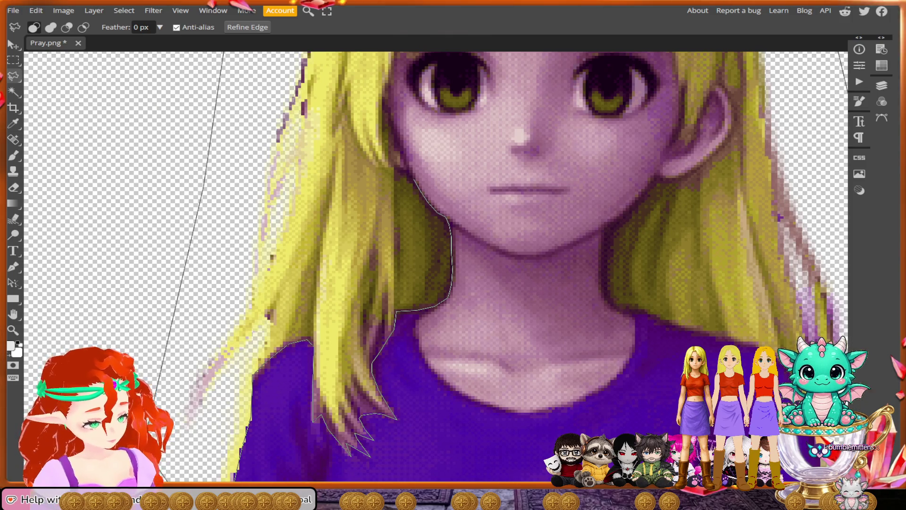
left_click_drag(421, 192, 396, 167)
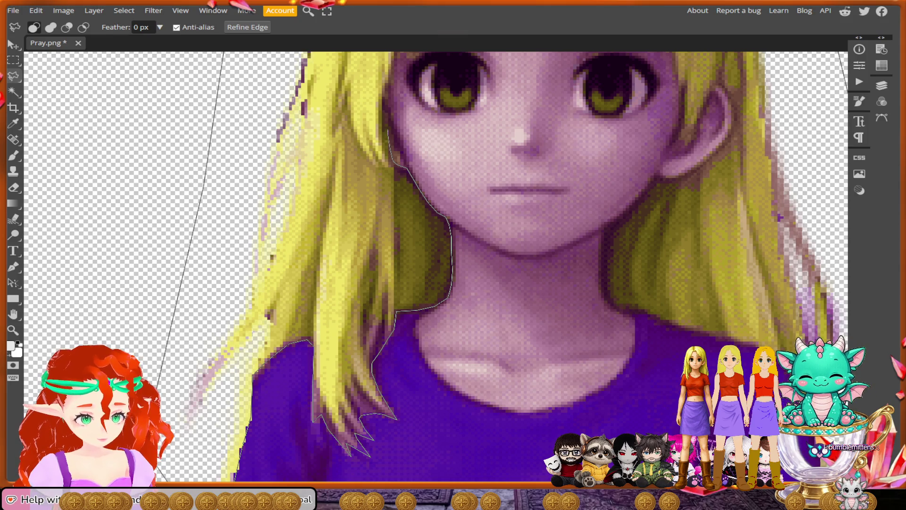
scroll(453, 269, "down", 2)
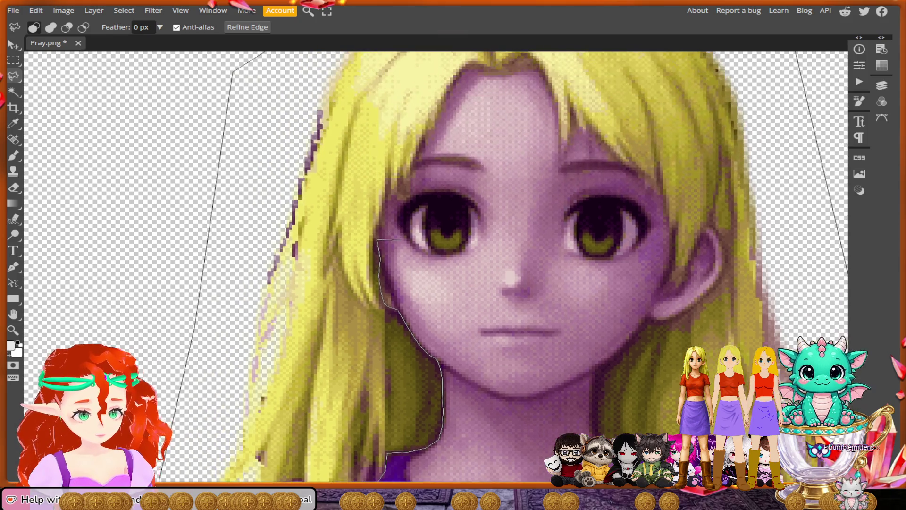
scroll(453, 269, "up", 2)
scroll(453, 269, "down", 1)
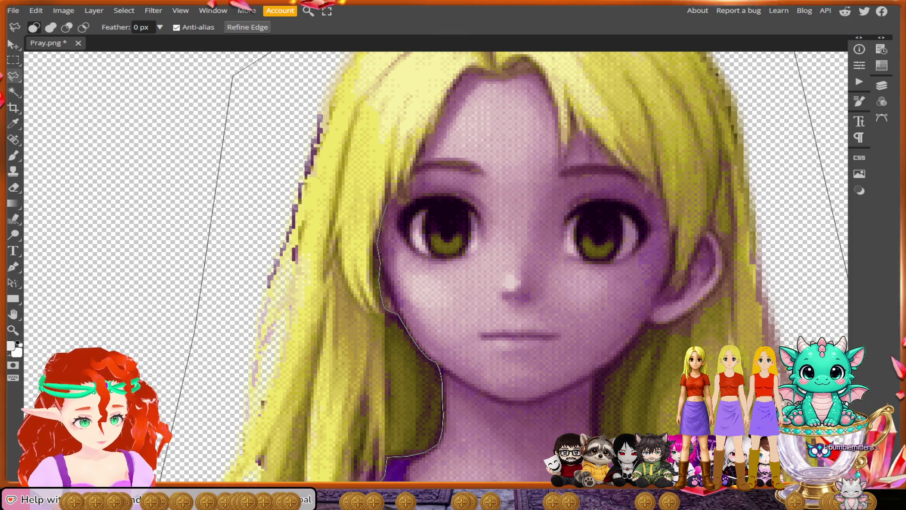
scroll(453, 269, "up", 1)
scroll(453, 270, "down", 1)
scroll(453, 269, "up", 1)
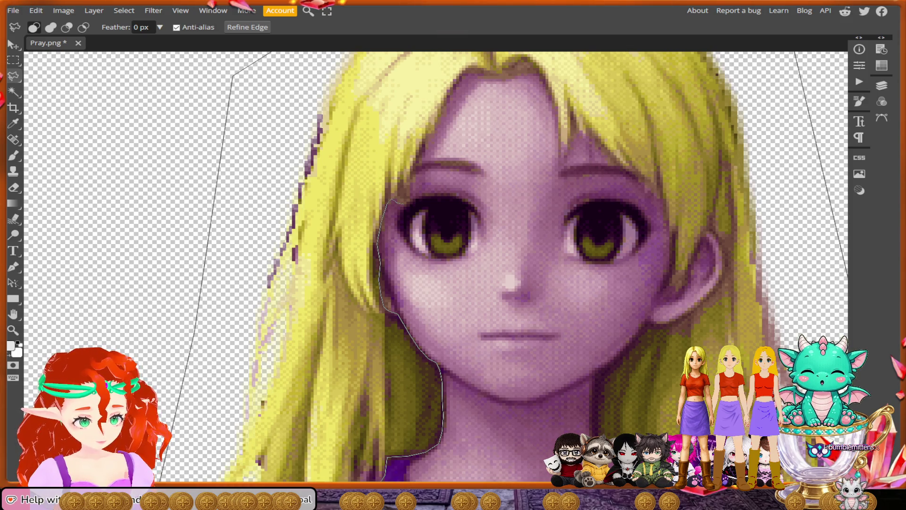
scroll(453, 269, "down", 1)
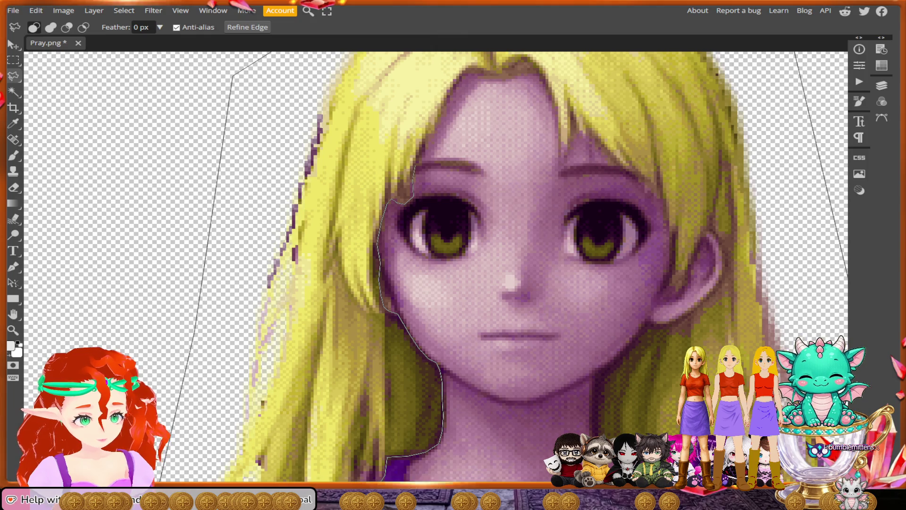
scroll(453, 269, "up", 1)
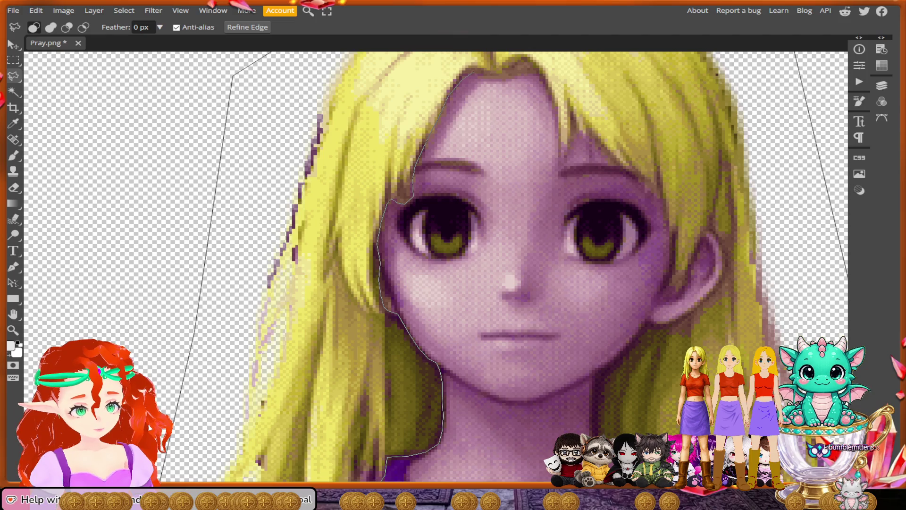
scroll(453, 269, "down", 1)
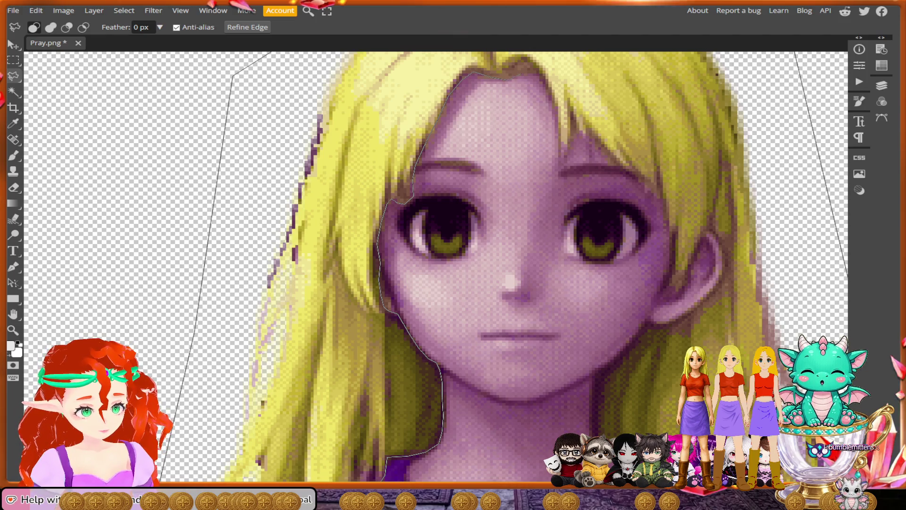
scroll(453, 269, "up", 1)
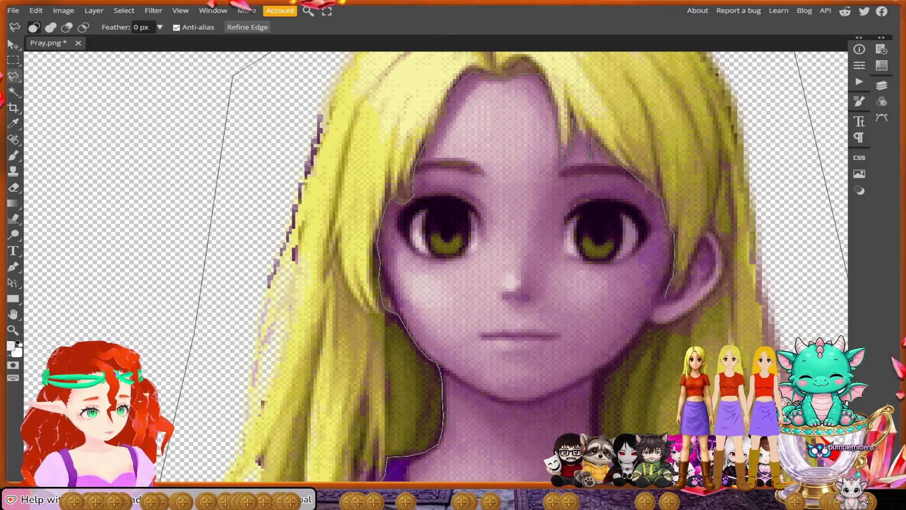
left_click_drag(675, 283, 665, 296)
Trace around the ear and neck and close the outline into an active selection
left_click(665, 296)
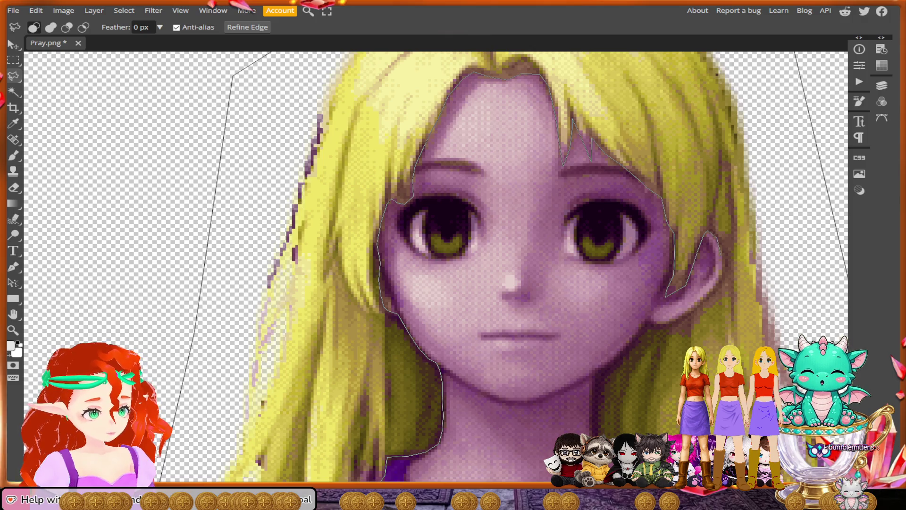
left_click_drag(721, 257, 722, 270)
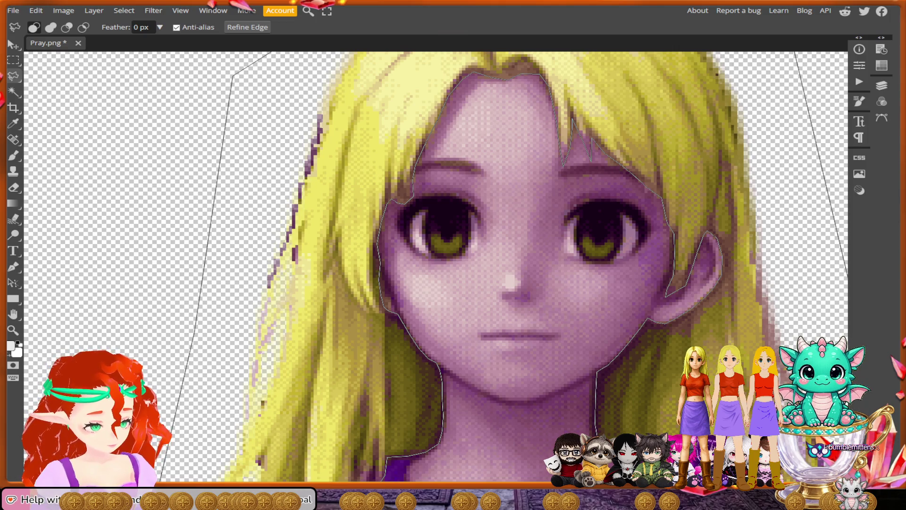
scroll(435, 267, "down", 2)
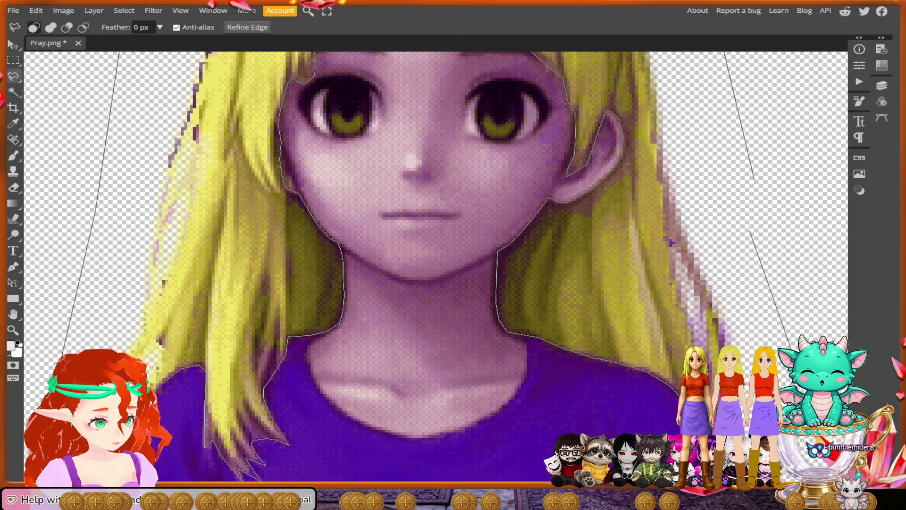
key("Return")
scroll(687, 205, "down", 2)
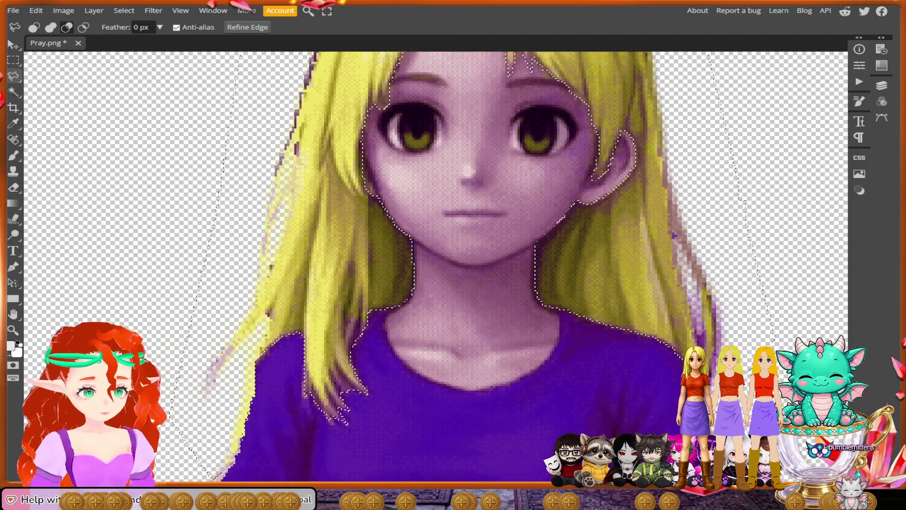
scroll(686, 205, "down", 2)
scroll(687, 206, "down", 3)
scroll(772, 290, "down", 1)
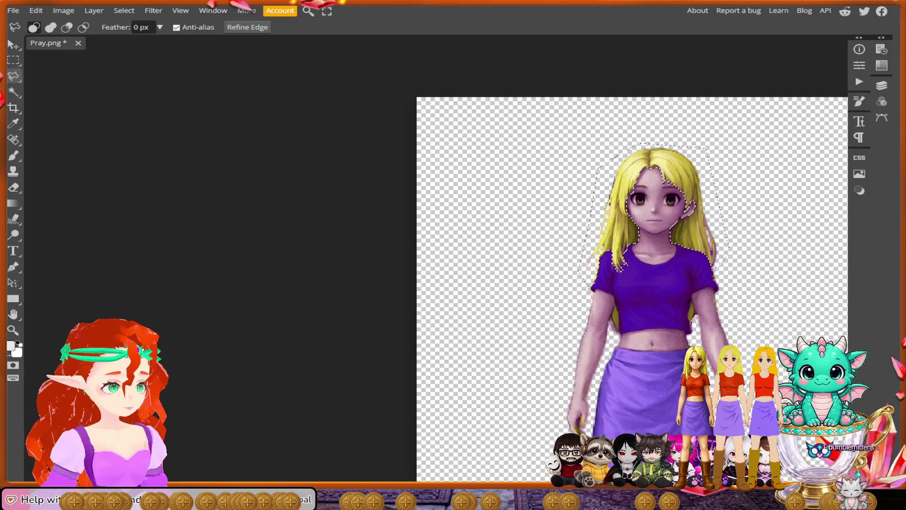
scroll(479, 225, "up", 2)
scroll(480, 226, "up", 2)
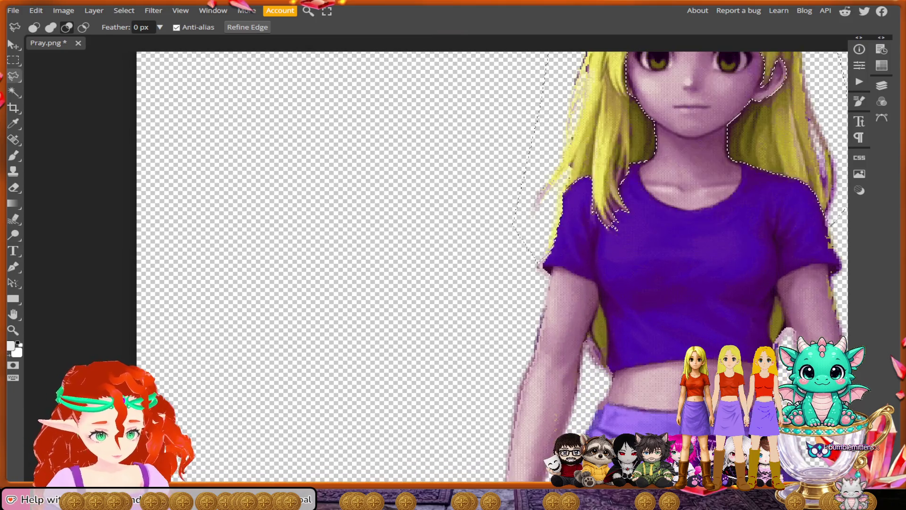
scroll(479, 226, "up", 2)
scroll(479, 226, "up", 1)
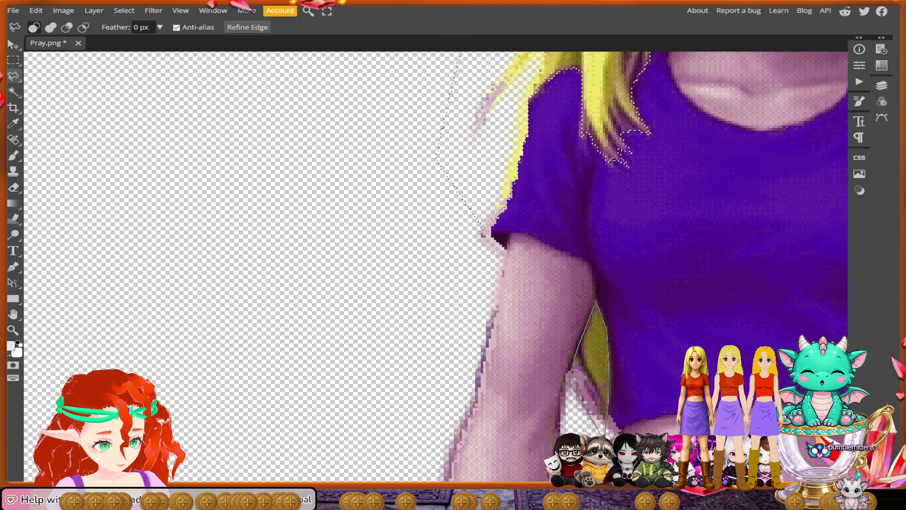
Shift-add the hair strands beside the left arm, then beside the right arm, to the selection
key("shift")
left_click(593, 305)
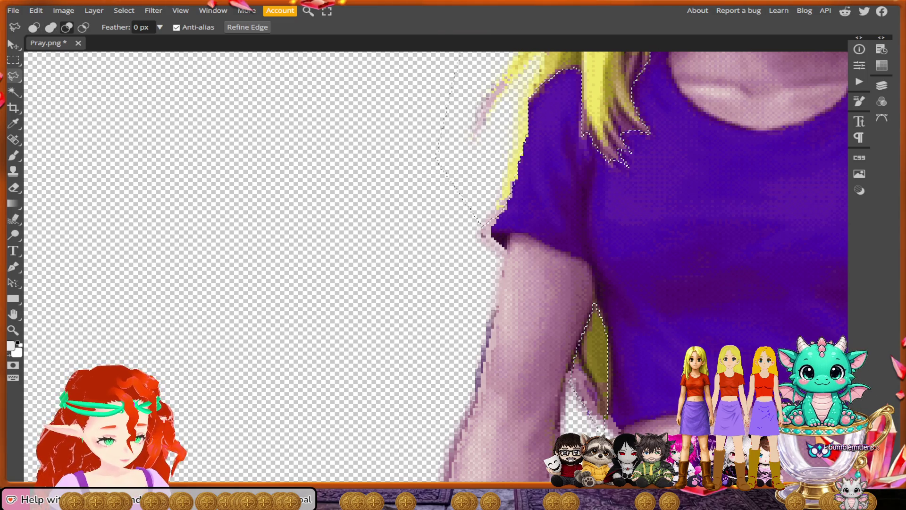
scroll(118, 315, "down", 3)
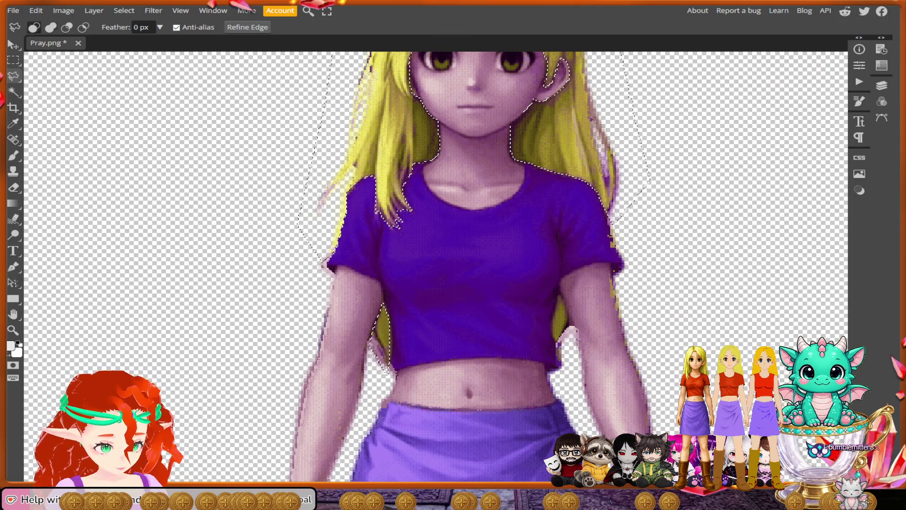
scroll(570, 319, "up", 2)
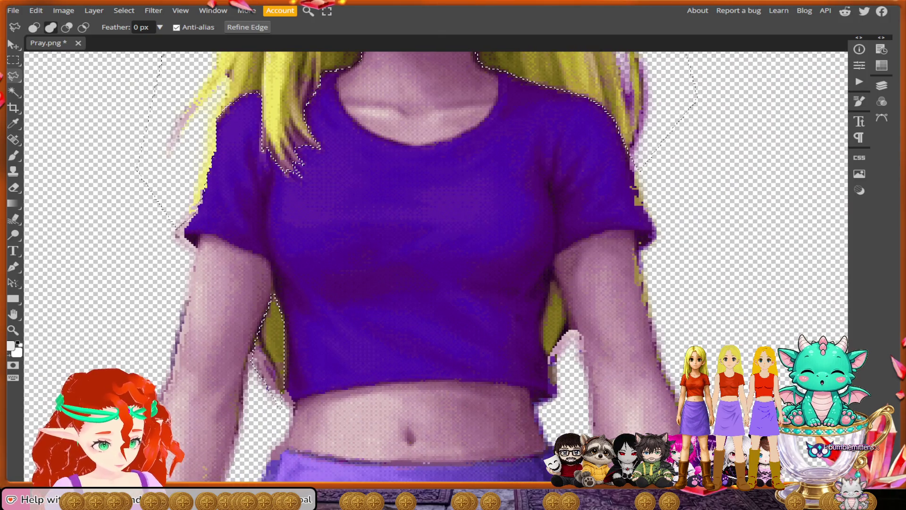
key("shift")
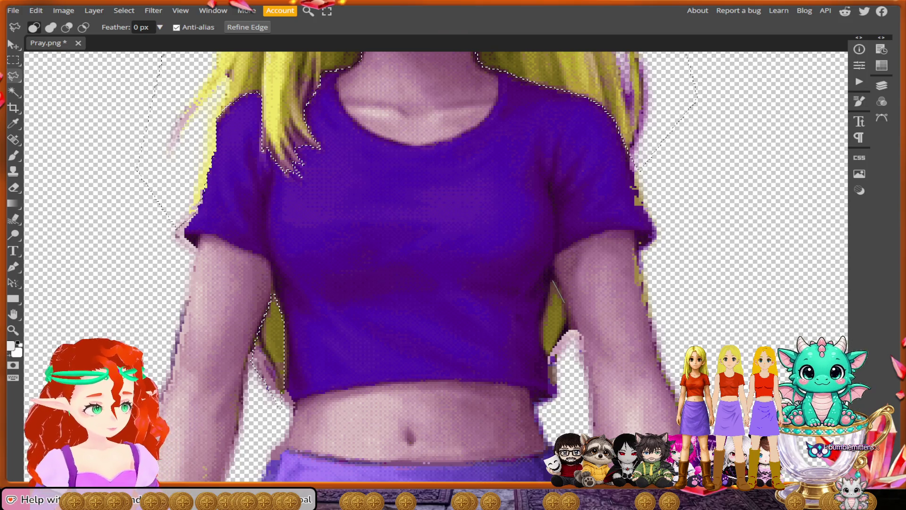
left_click_drag(563, 298, 560, 374)
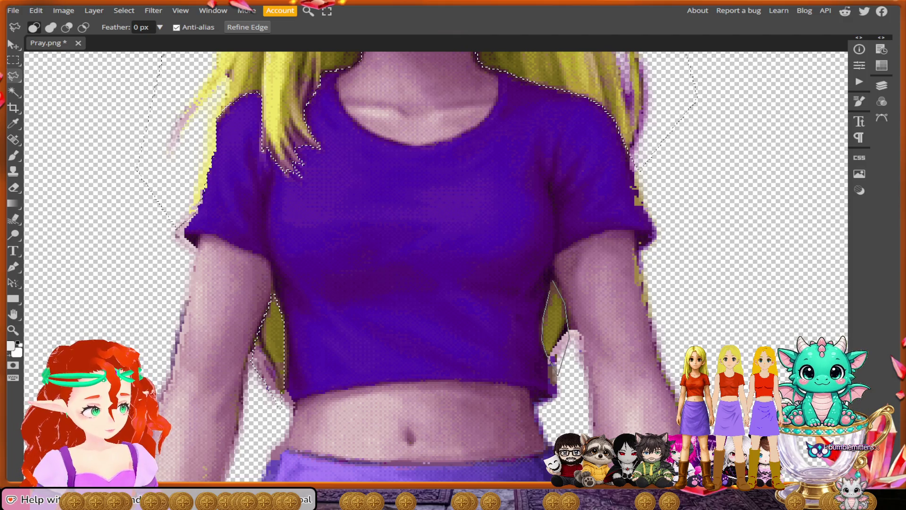
left_click_drag(557, 364, 551, 283)
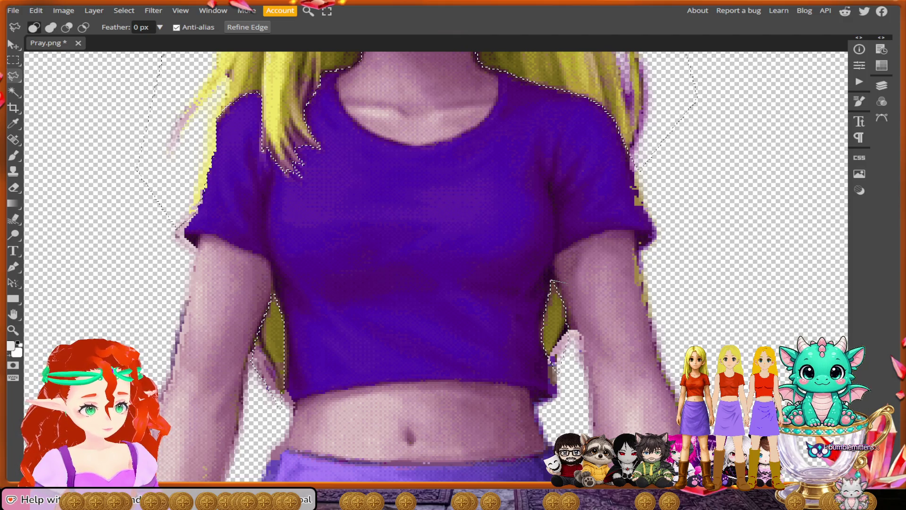
scroll(551, 283, "down", 5)
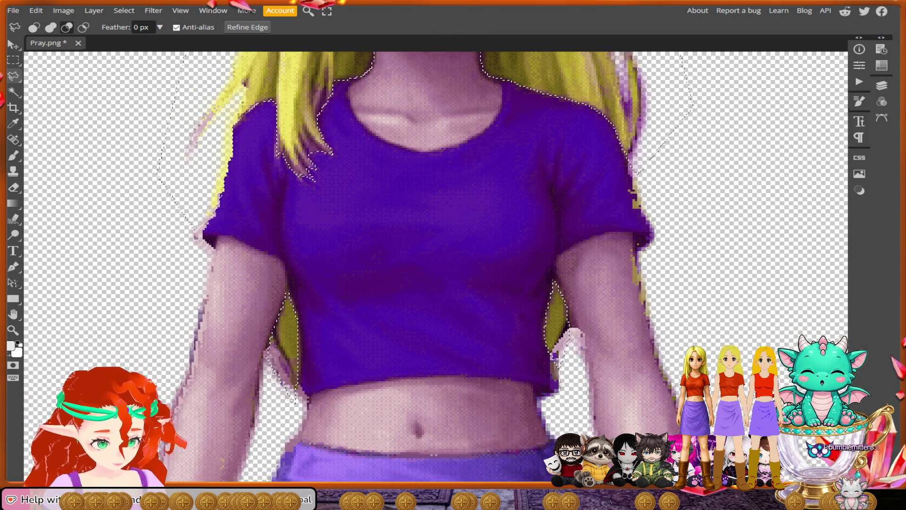
scroll(775, 281, "down", 2)
scroll(775, 280, "down", 3)
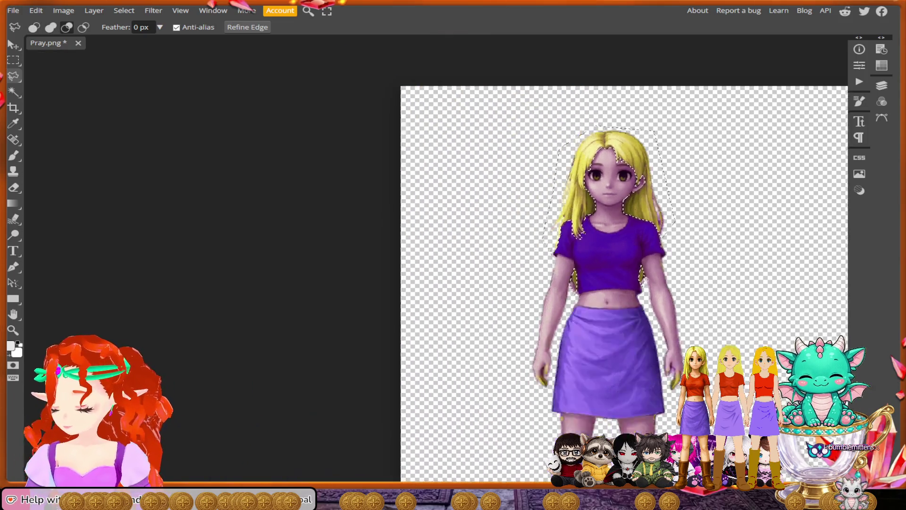
scroll(775, 281, "down", 3)
scroll(776, 281, "up", 2)
scroll(776, 281, "up", 3)
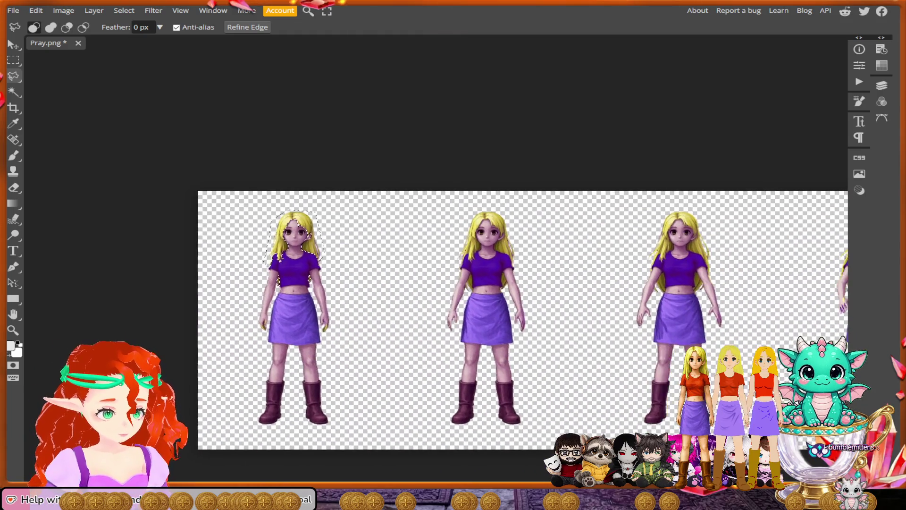
scroll(775, 280, "up", 2)
scroll(616, 272, "up", 3)
scroll(616, 273, "up", 1)
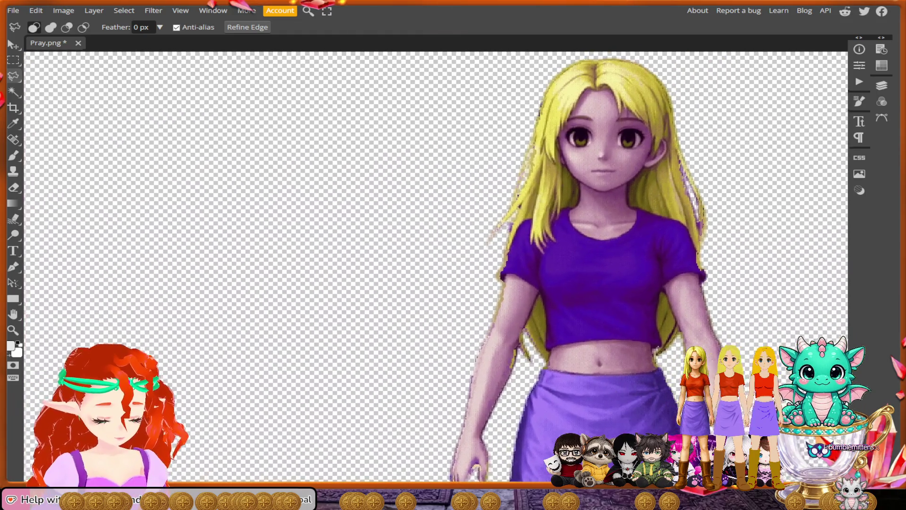
scroll(567, 297, "up", 1)
scroll(627, 219, "right", 1)
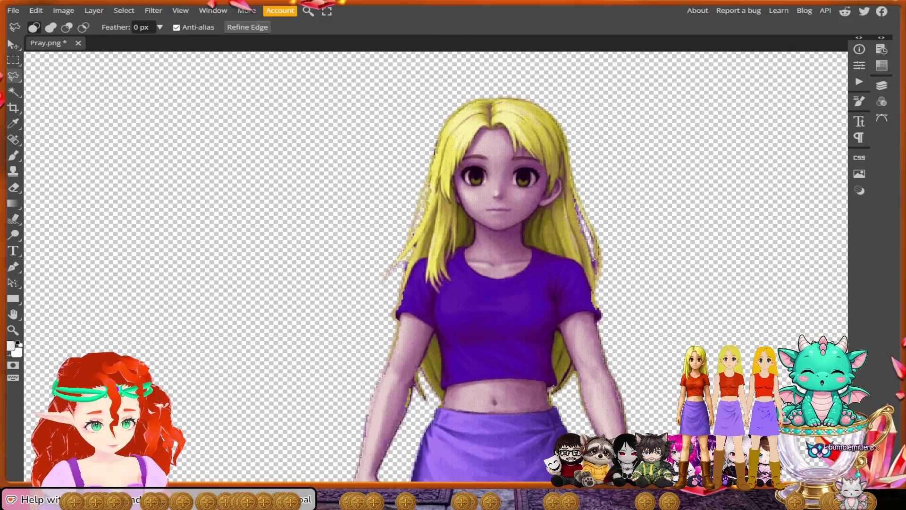
Place polygonal lasso points over the middle figure's head and down the left side of her hair
left_click(570, 88)
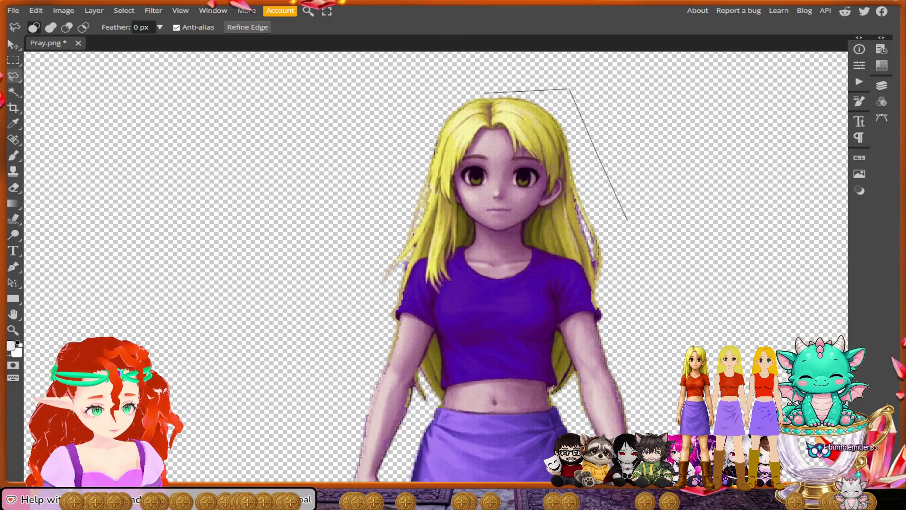
left_click(486, 92)
left_click(410, 129)
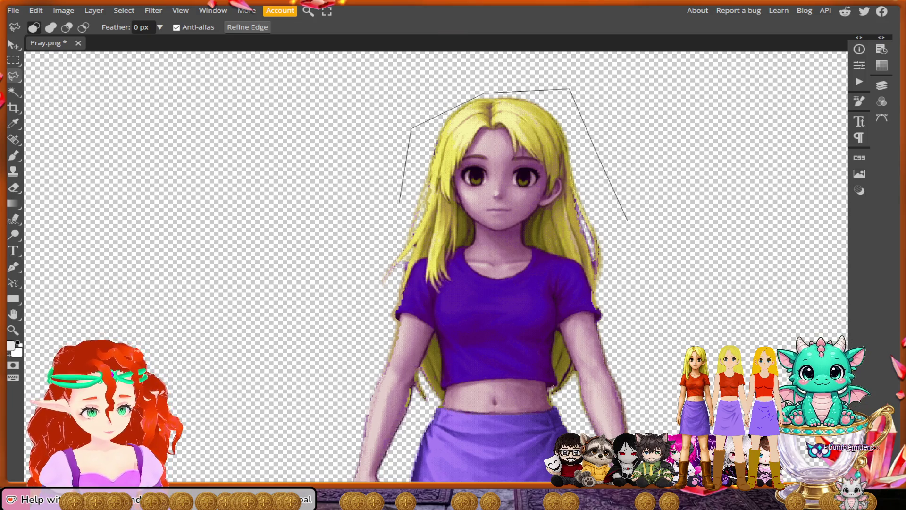
left_click(373, 299)
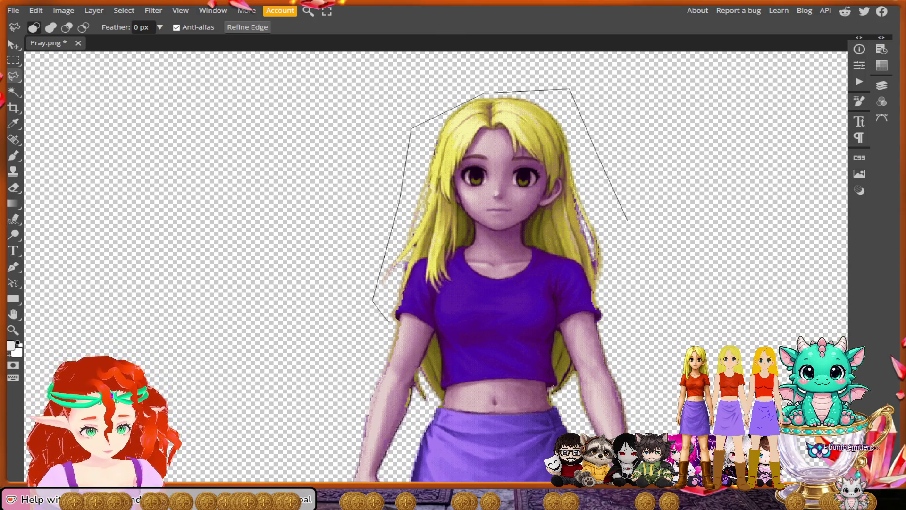
scroll(387, 319, "up", 1)
scroll(387, 319, "up", 1)
scroll(385, 317, "up", 2)
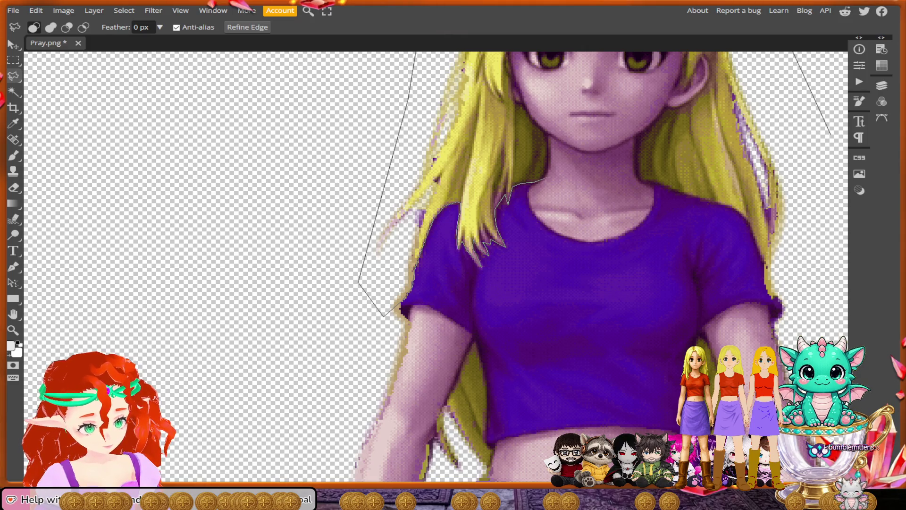
key("alt")
scroll(544, 183, "up", 2)
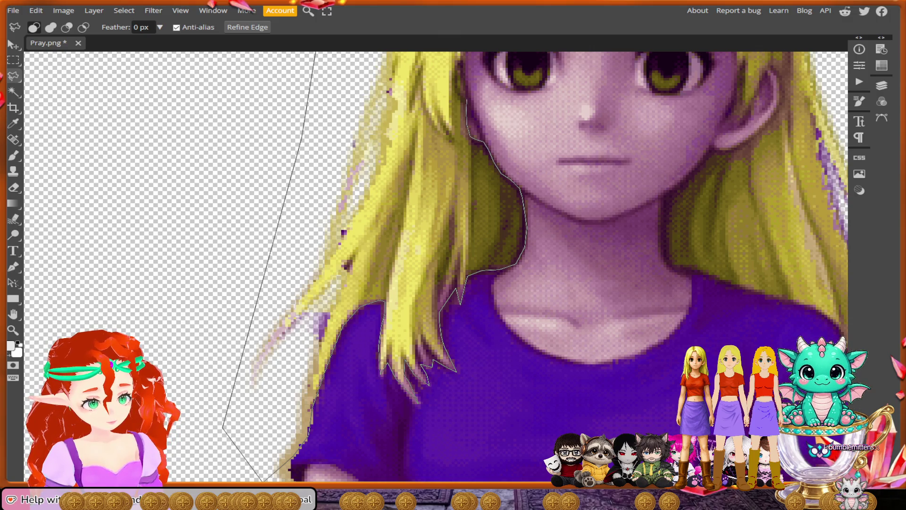
scroll(436, 267, "up", 2)
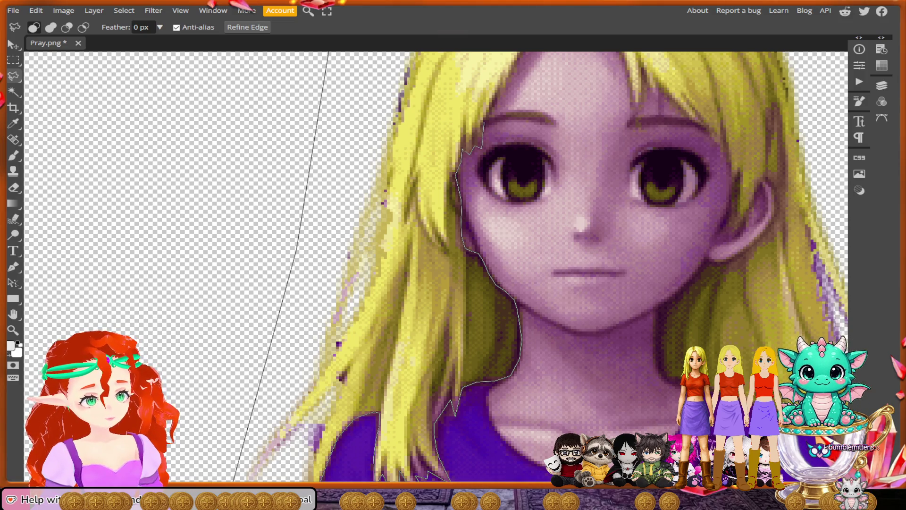
scroll(435, 267, "up", 2)
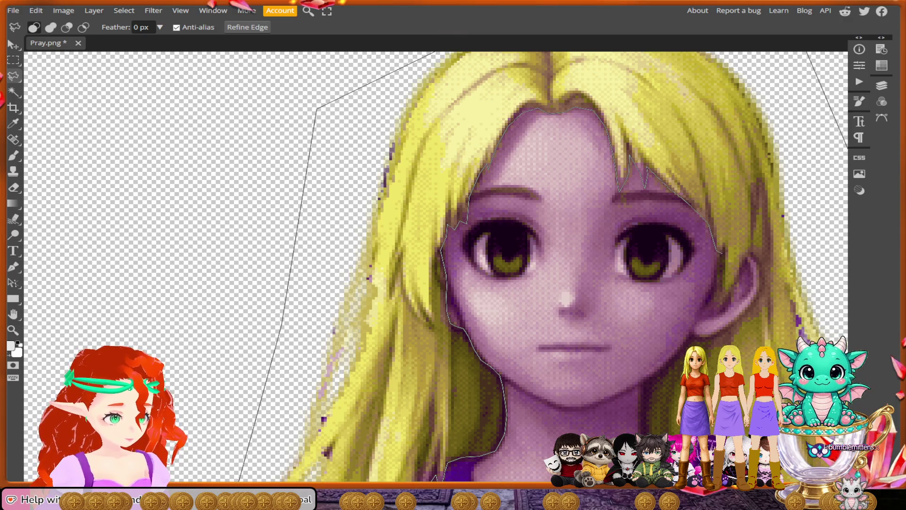
Trace the lasso outline down the right cheek and around the ear
left_click_drag(719, 279, 712, 310)
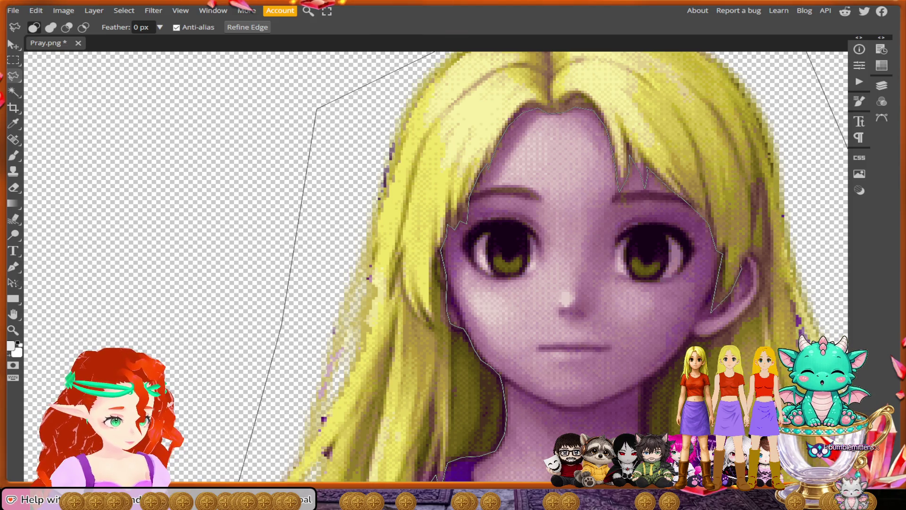
left_click_drag(752, 259, 759, 269)
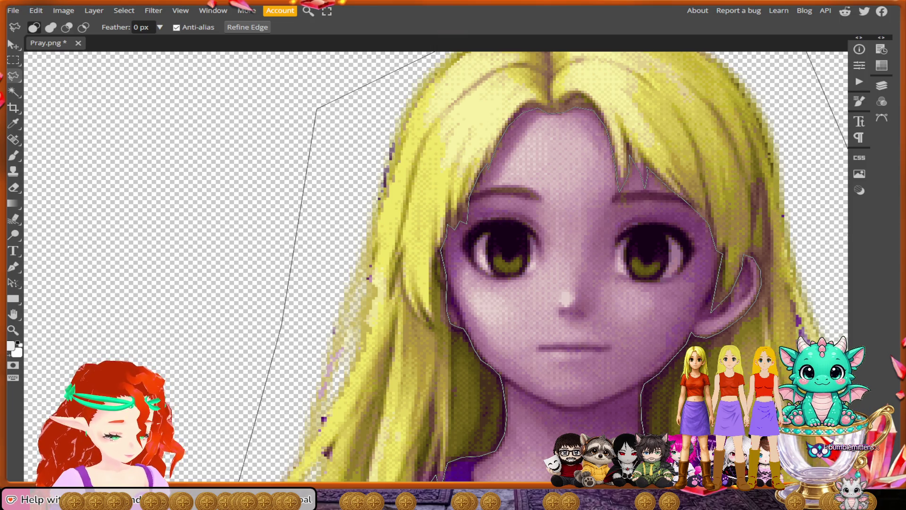
scroll(435, 270, "down", 2)
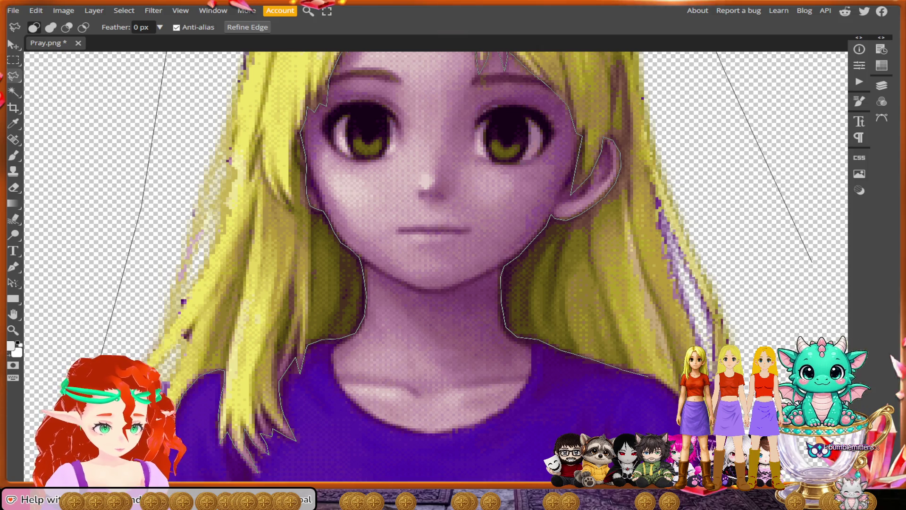
scroll(436, 267, "down", 1)
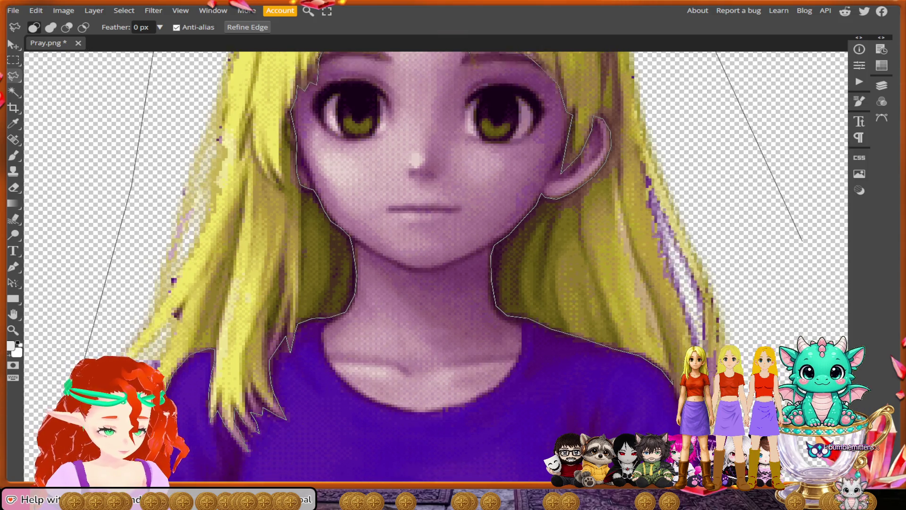
scroll(437, 266, "down", 1)
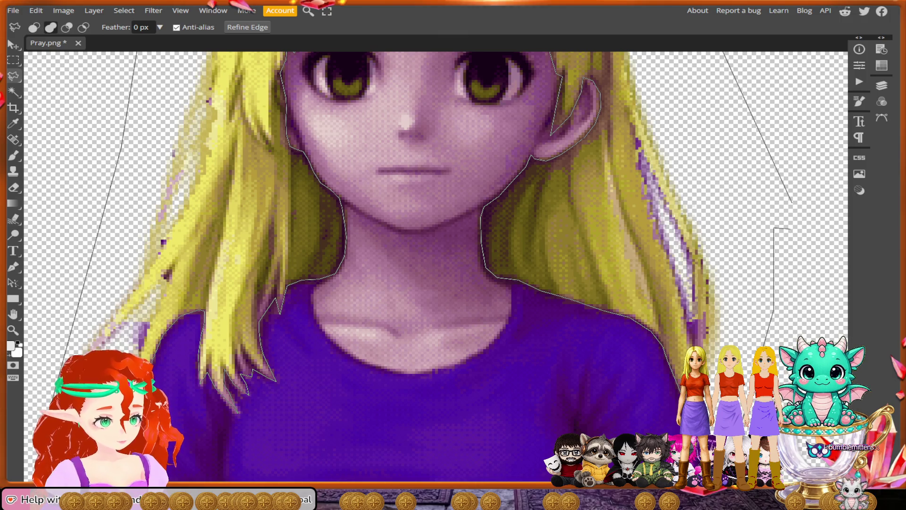
Close the outline into a selection covering the second figure's hair and face
key("Return")
scroll(647, 188, "down", 2)
scroll(647, 189, "down", 2)
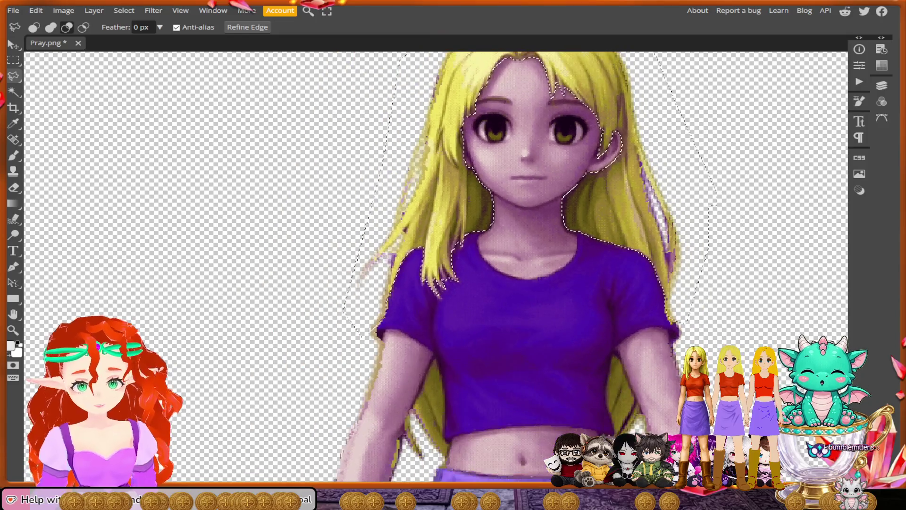
scroll(647, 189, "down", 1)
scroll(647, 189, "down", 2)
scroll(647, 188, "down", 1)
scroll(647, 189, "down", 1)
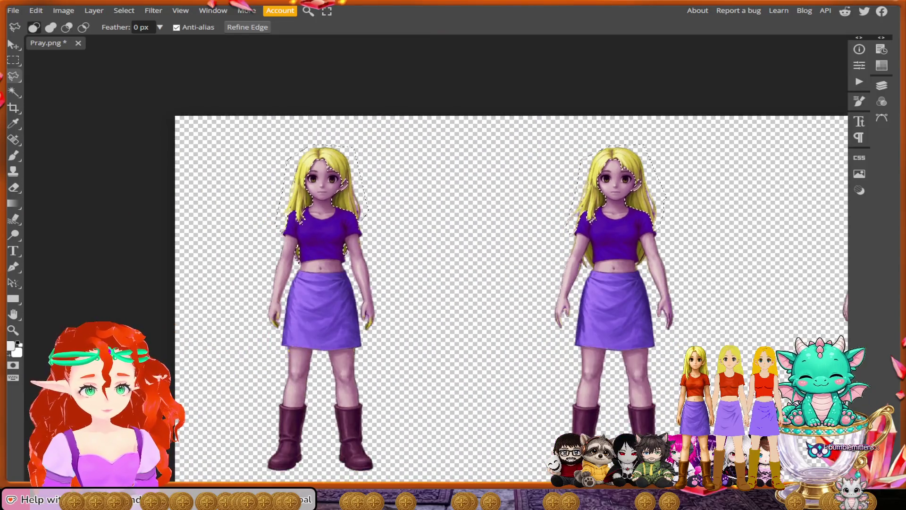
scroll(647, 188, "down", 1)
scroll(647, 188, "down", 1)
scroll(647, 188, "right", 2)
scroll(647, 188, "right", 2)
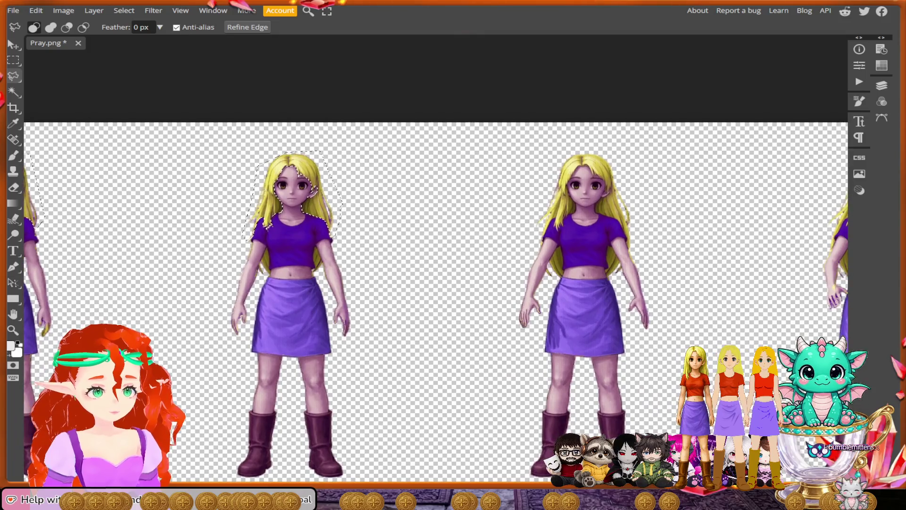
scroll(436, 301, "right", 3)
scroll(436, 301, "right", 1)
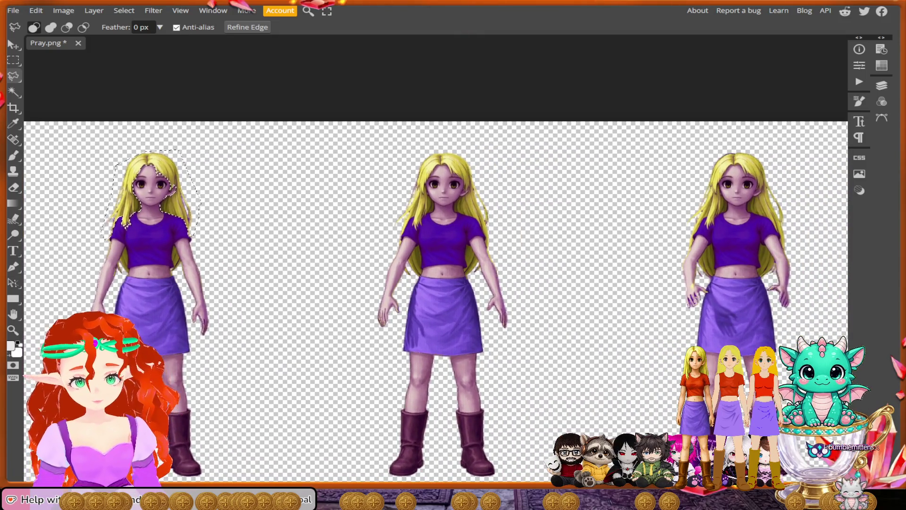